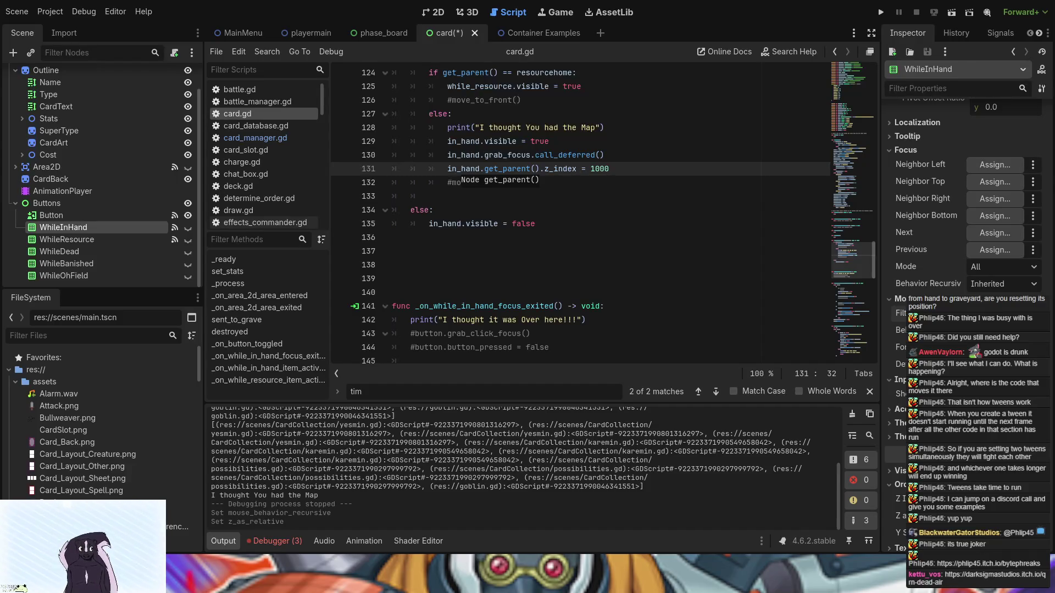
Select the Button node under Buttons in the card scene to inspect its properties.
left_click(97, 214)
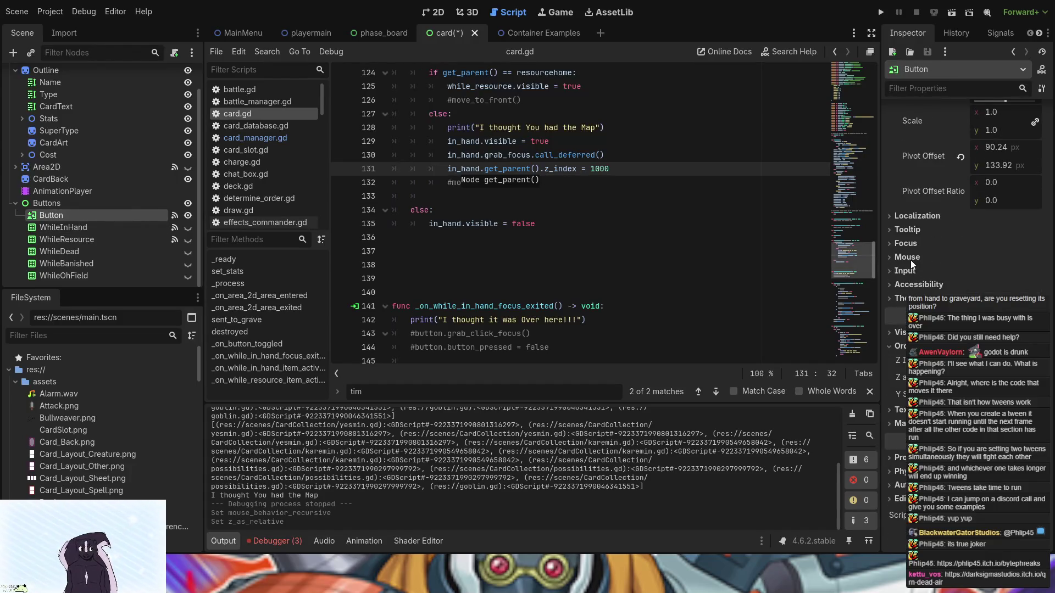
Change the Button's Mouse Filter from Stop to Pass (Propagate), then save and run the project.
left_click(908, 258)
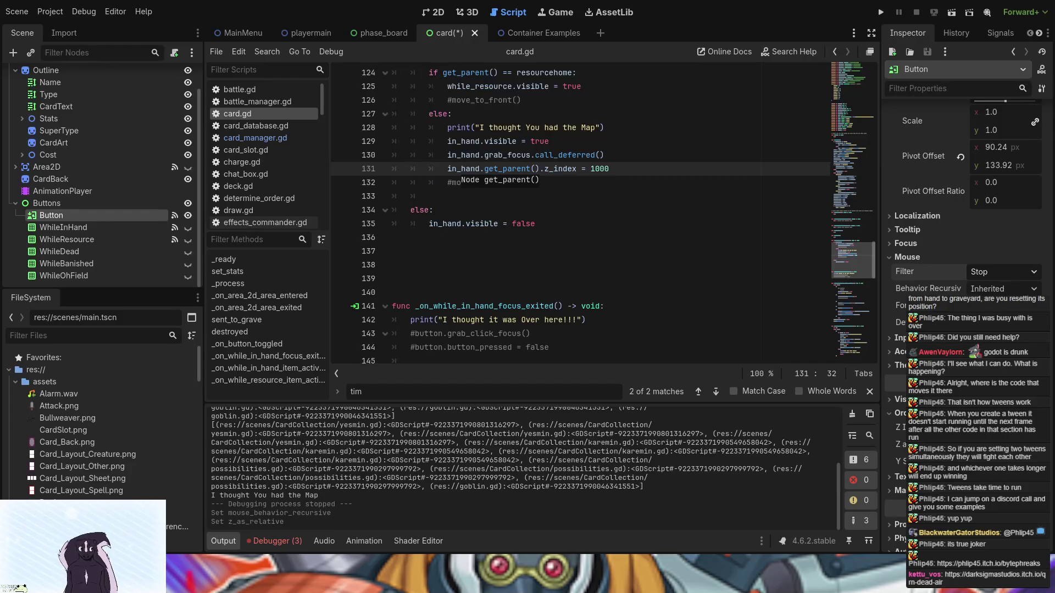
left_click(1003, 272)
left_click(1003, 299)
left_click(881, 12)
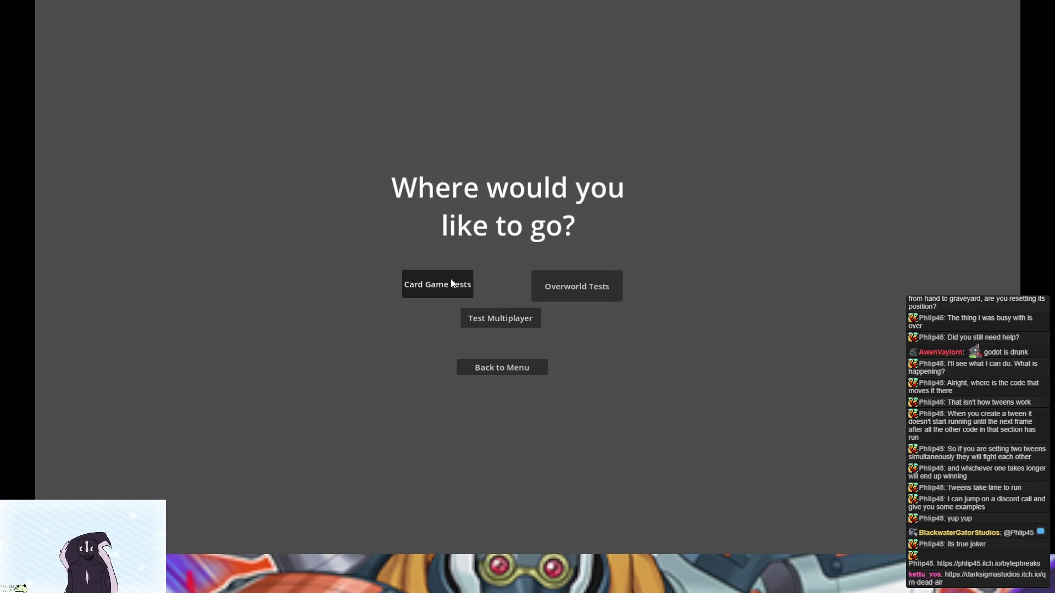
On the Card Game Tests board, open a Goblin card's action list, then stop the game.
left_click(451, 278)
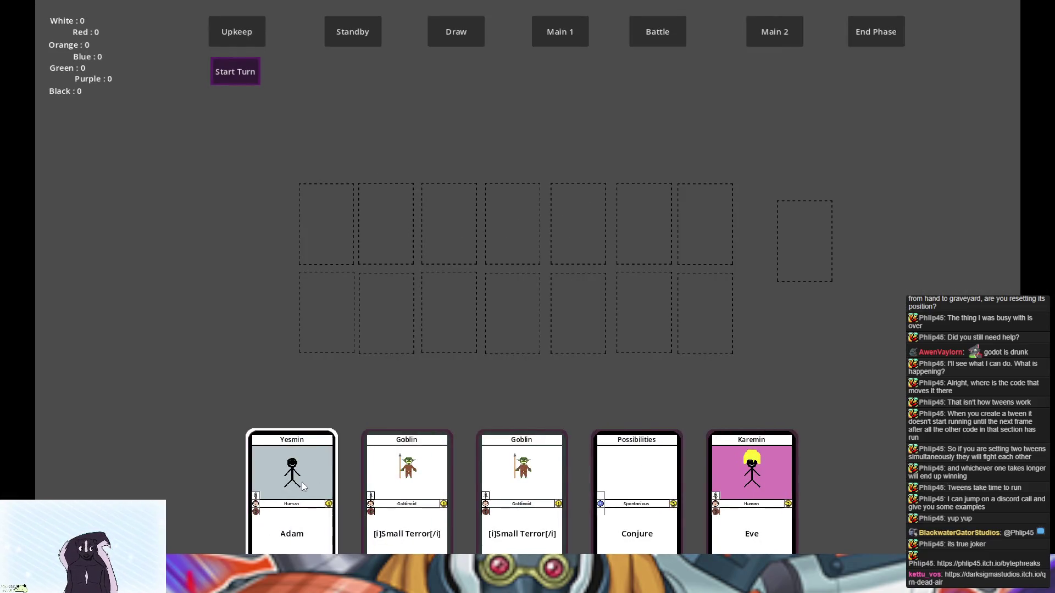
left_click(360, 479)
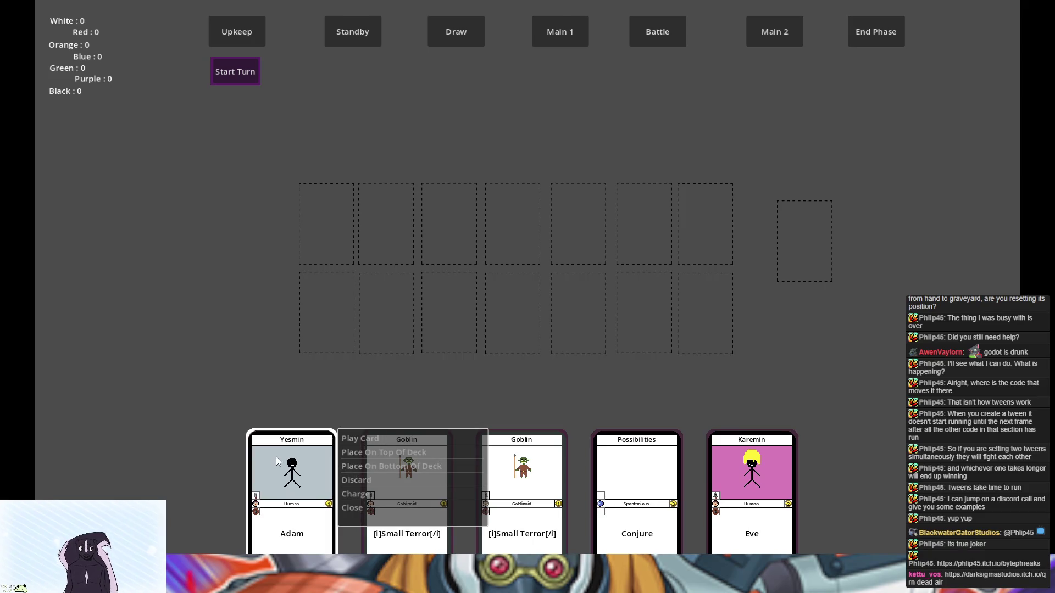
key("F8")
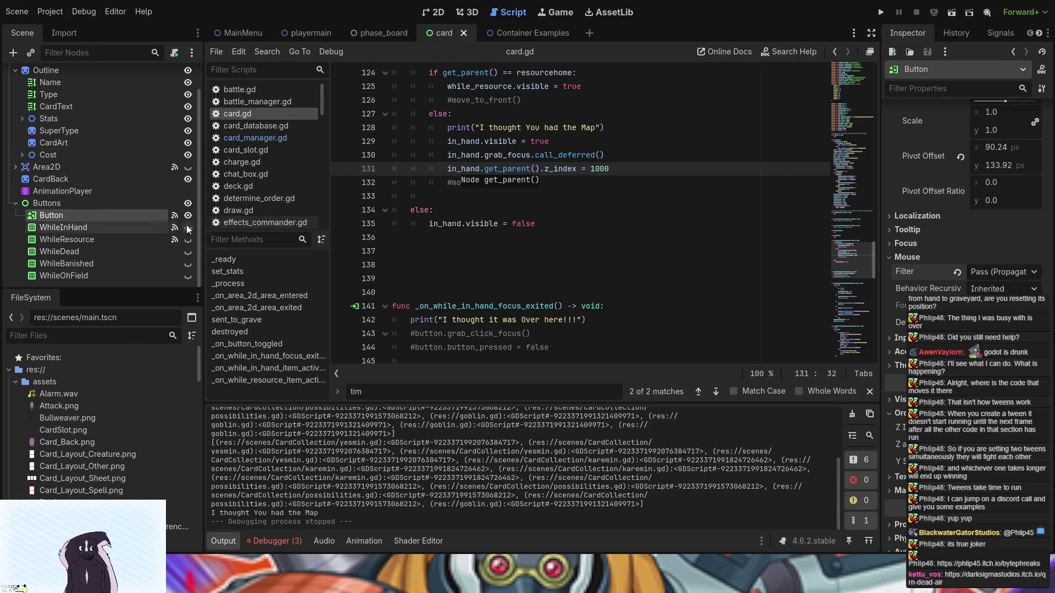
Filter the Inspector by 'top' and enable Top Level on the WhileInHand list.
left_click(105, 227)
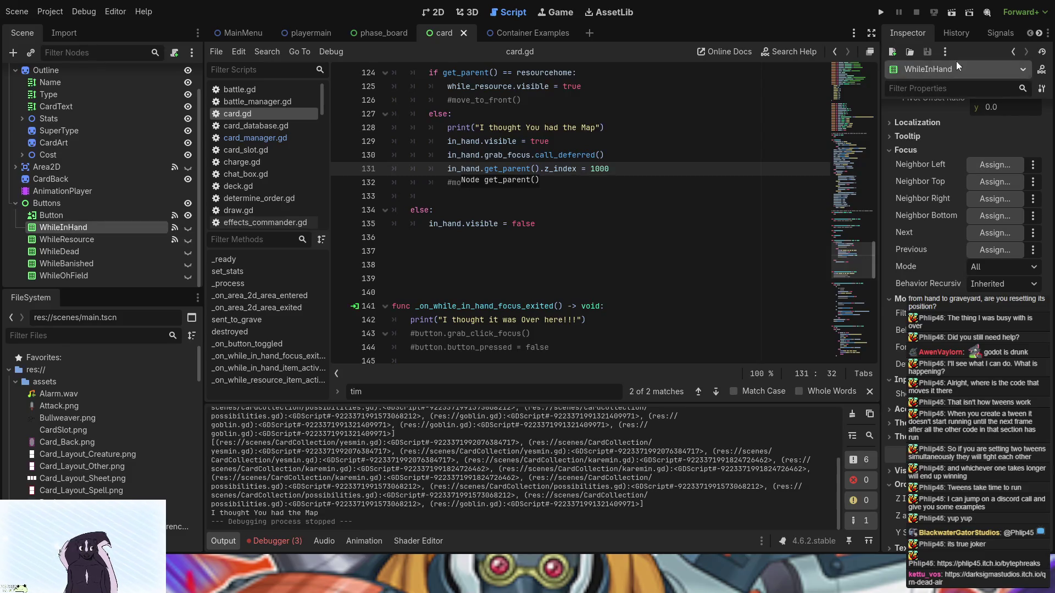
left_click(945, 86)
type("top")
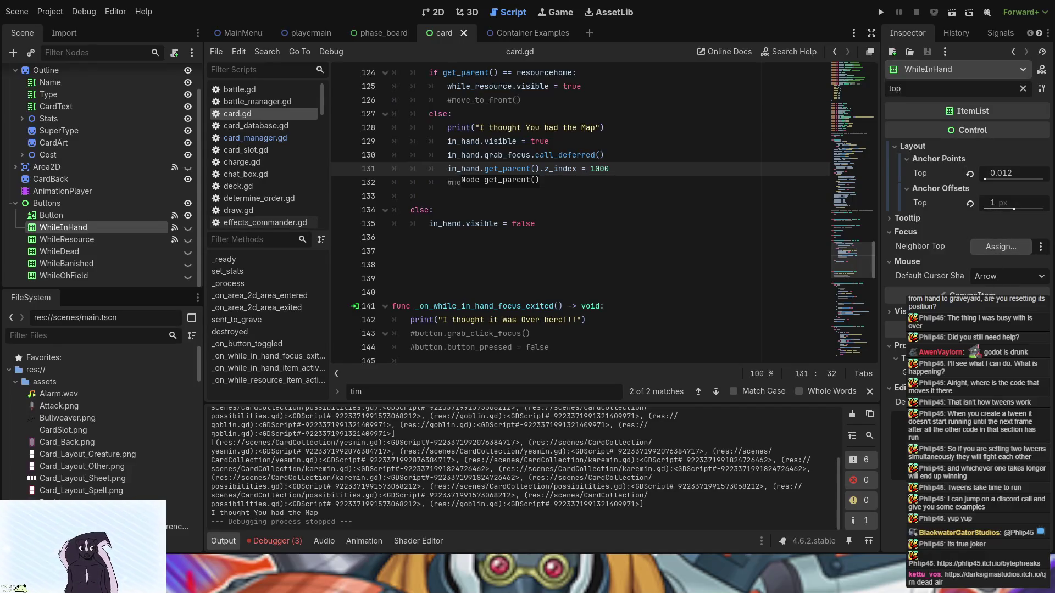
left_click(899, 311)
left_click(981, 325)
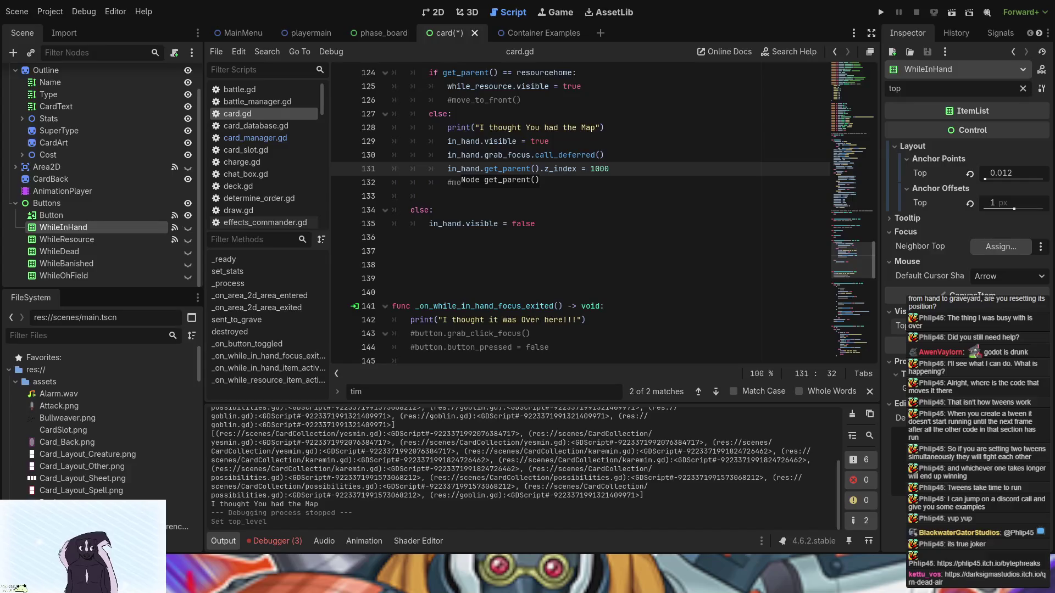
Enable Top Level on all five action ItemLists together, then select WhileResource alone.
left_click(72, 278, "shift")
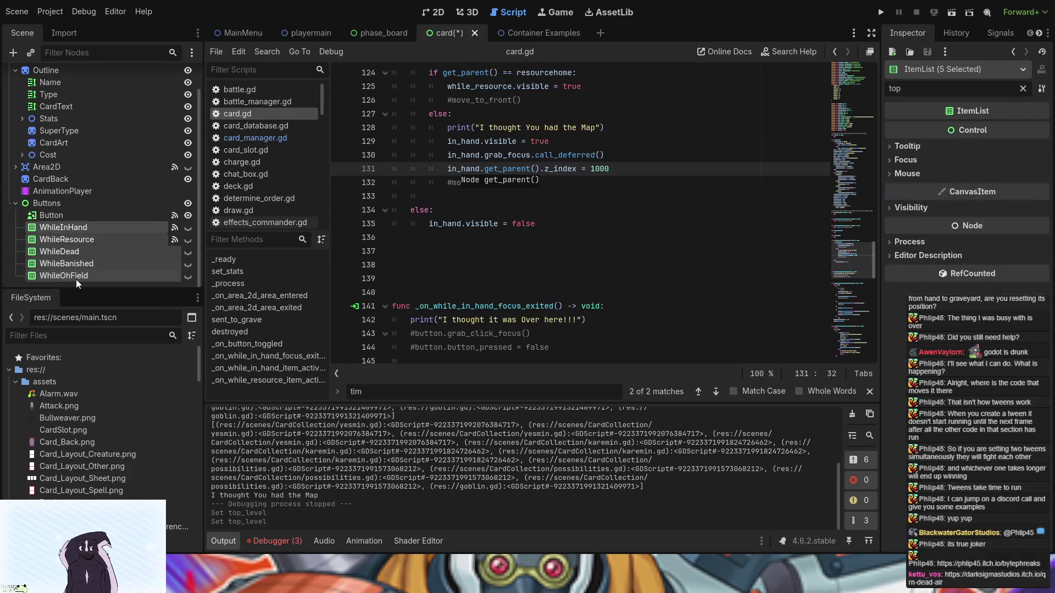
left_click(931, 210)
left_click(978, 223)
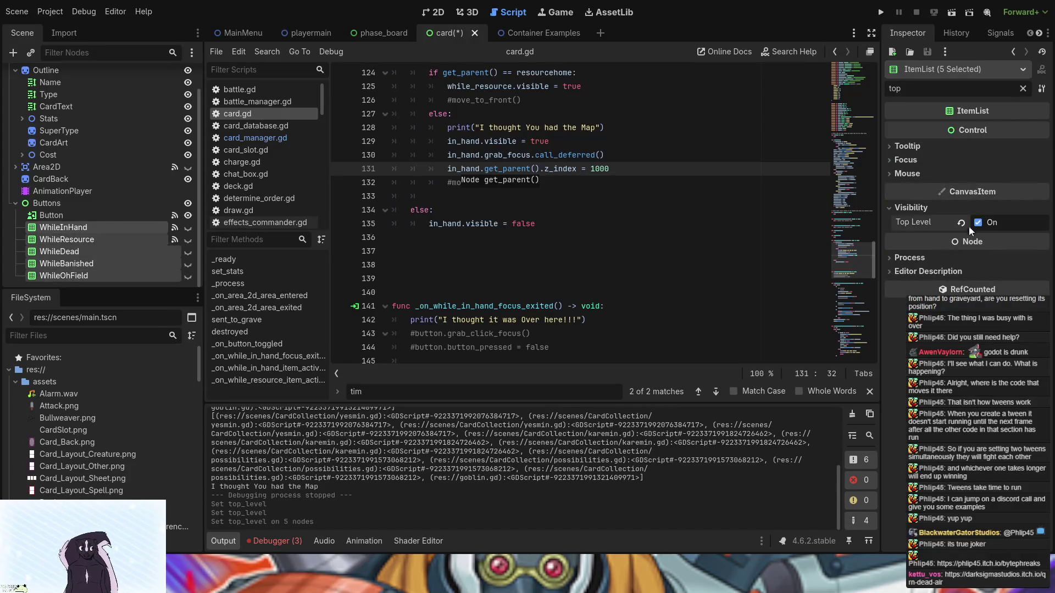
left_click(83, 235)
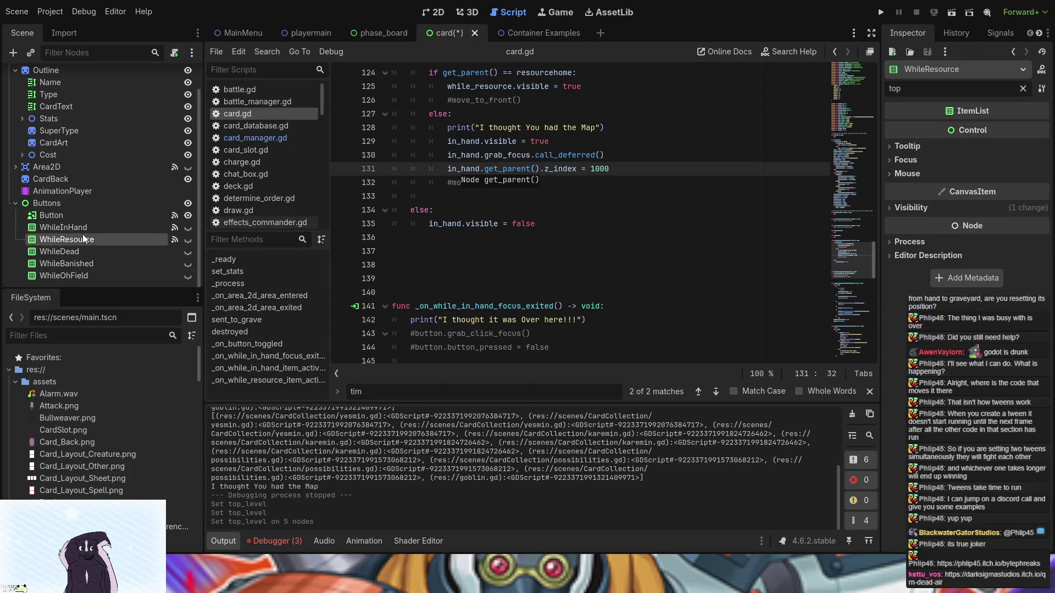
Run Card Game Tests, open and close the Goblin and Adam card action lists, then stop.
left_click(877, 14)
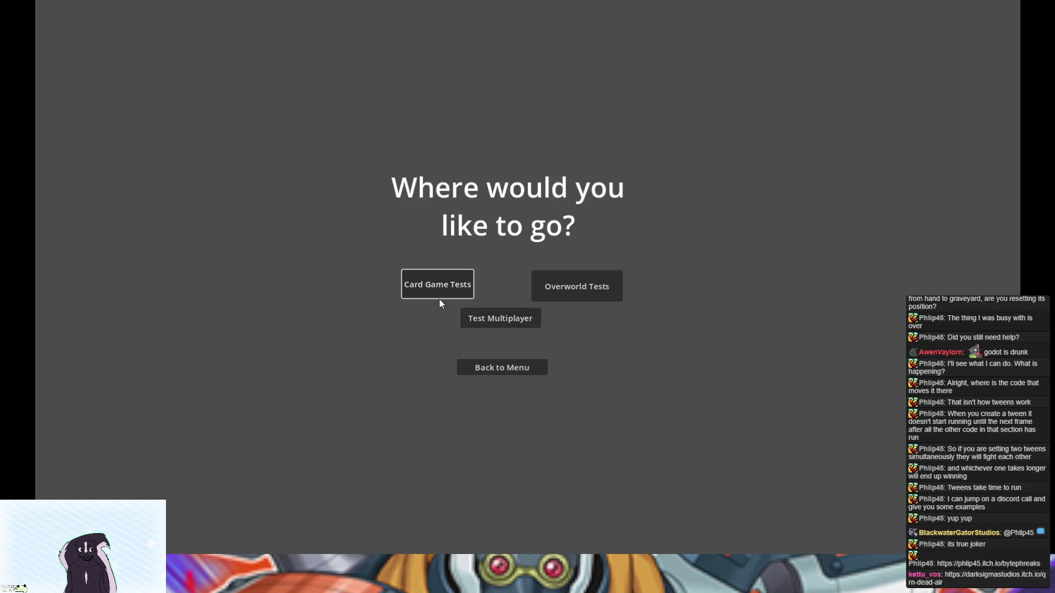
left_click(439, 291)
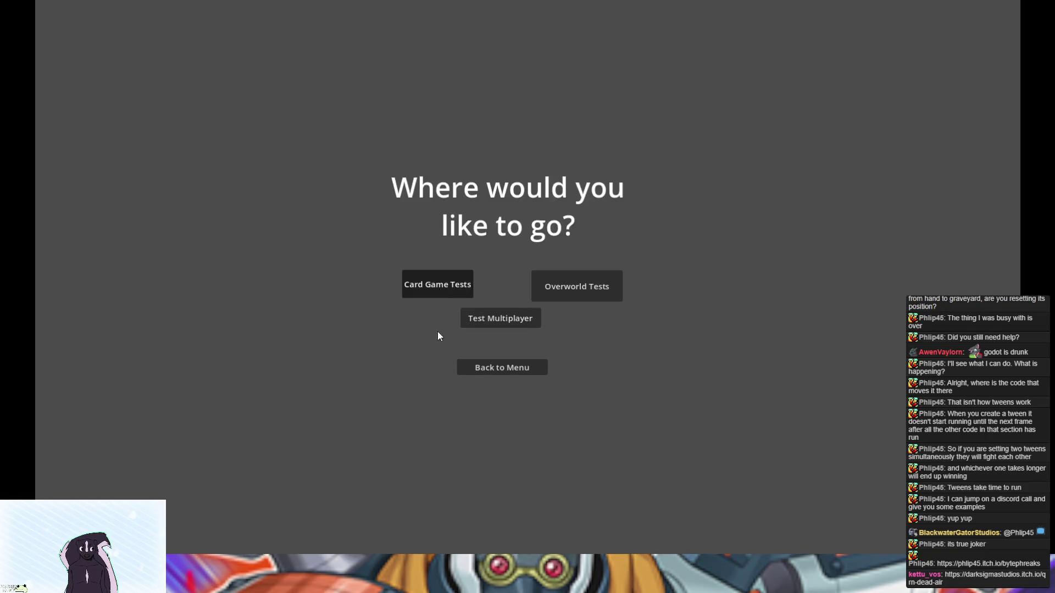
left_click(372, 481)
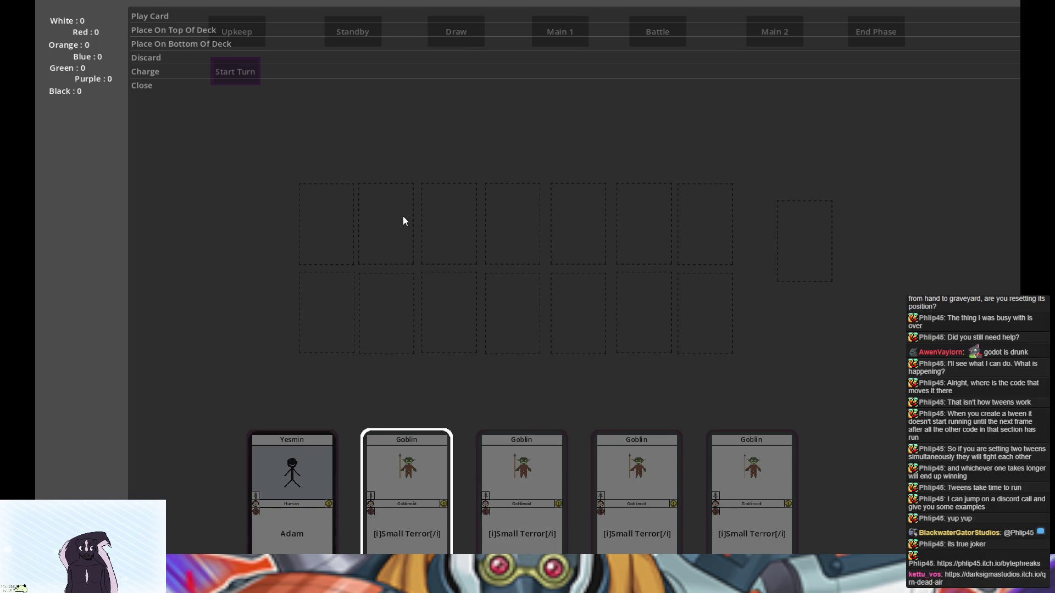
left_click(141, 86)
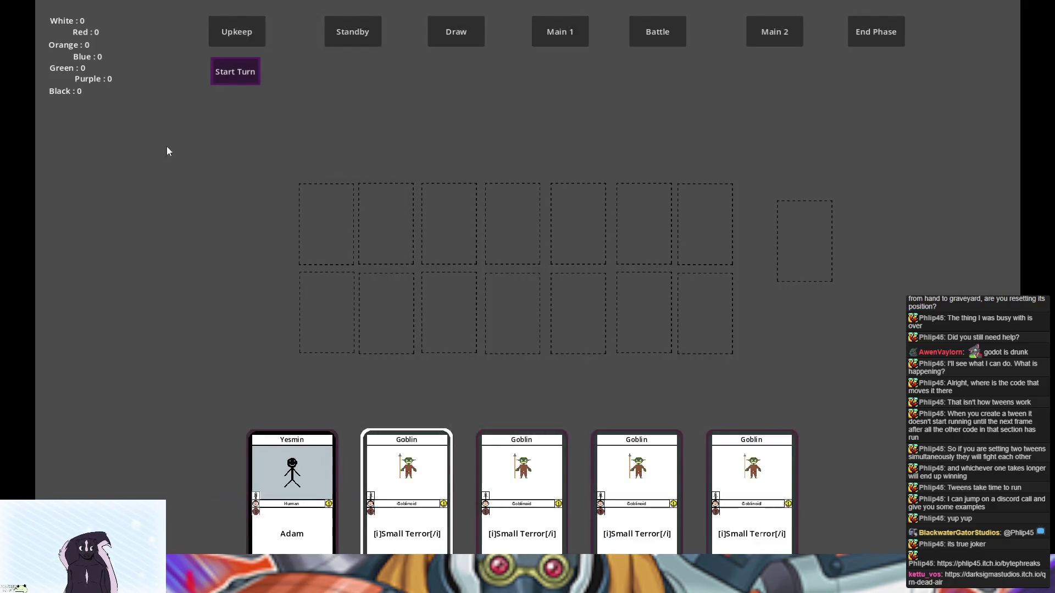
left_click(269, 478)
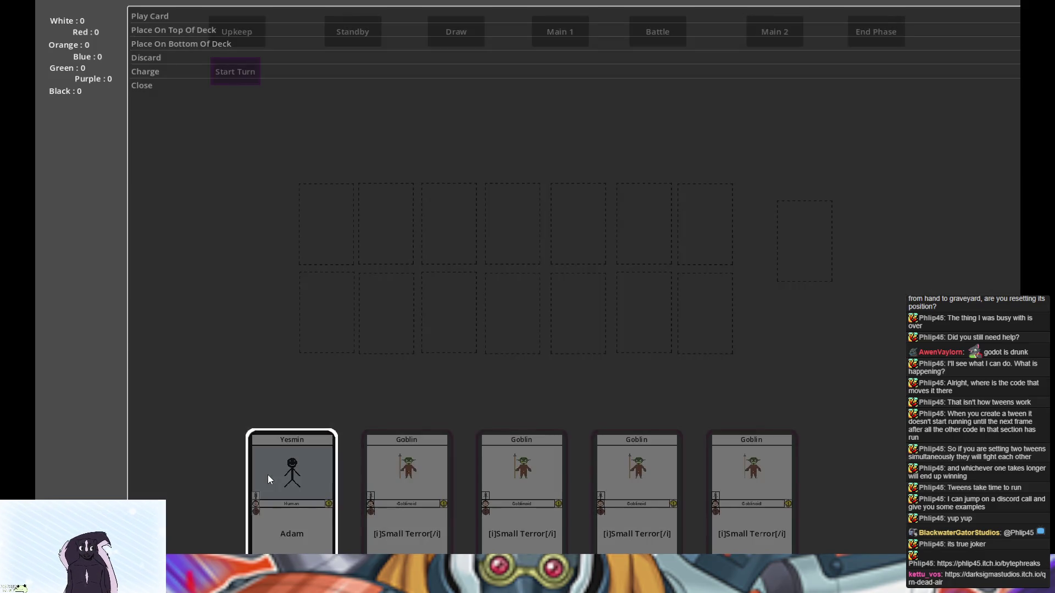
left_click(144, 87)
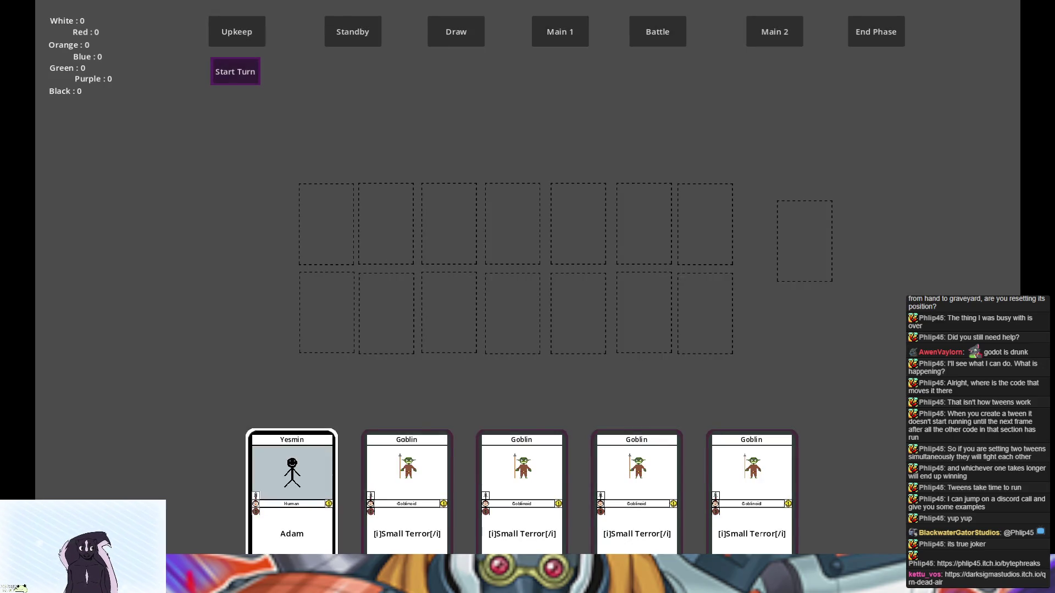
key("F8")
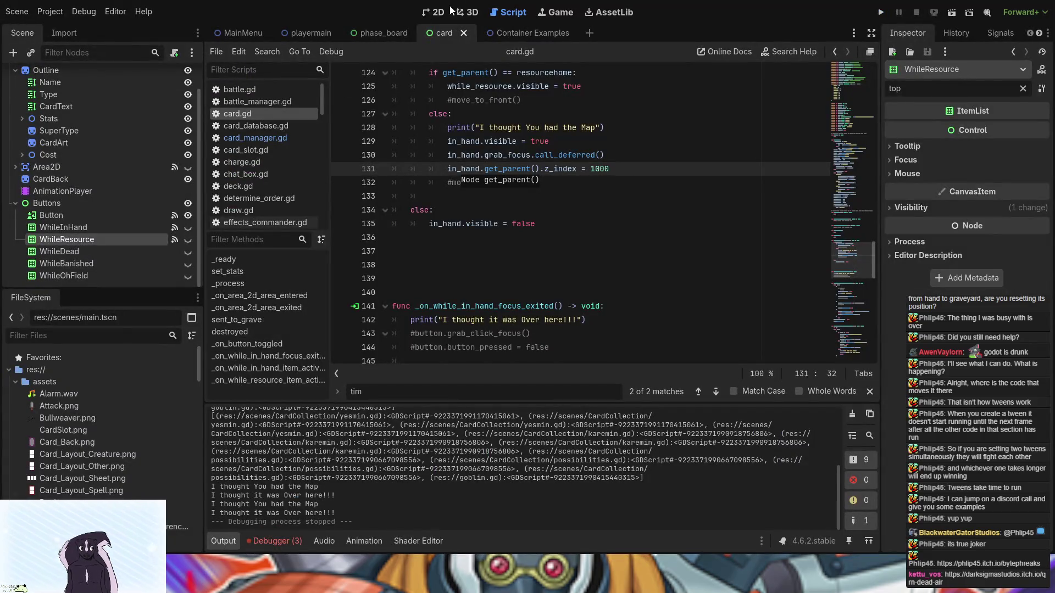
left_click(434, 12)
left_click(187, 227)
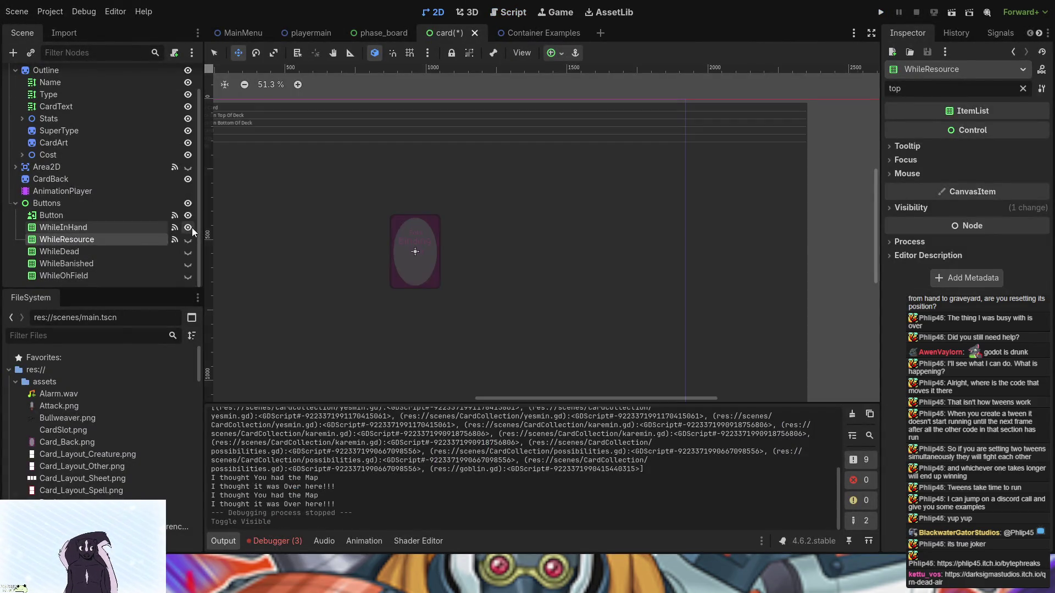
left_click_drag(350, 105, 423, 100)
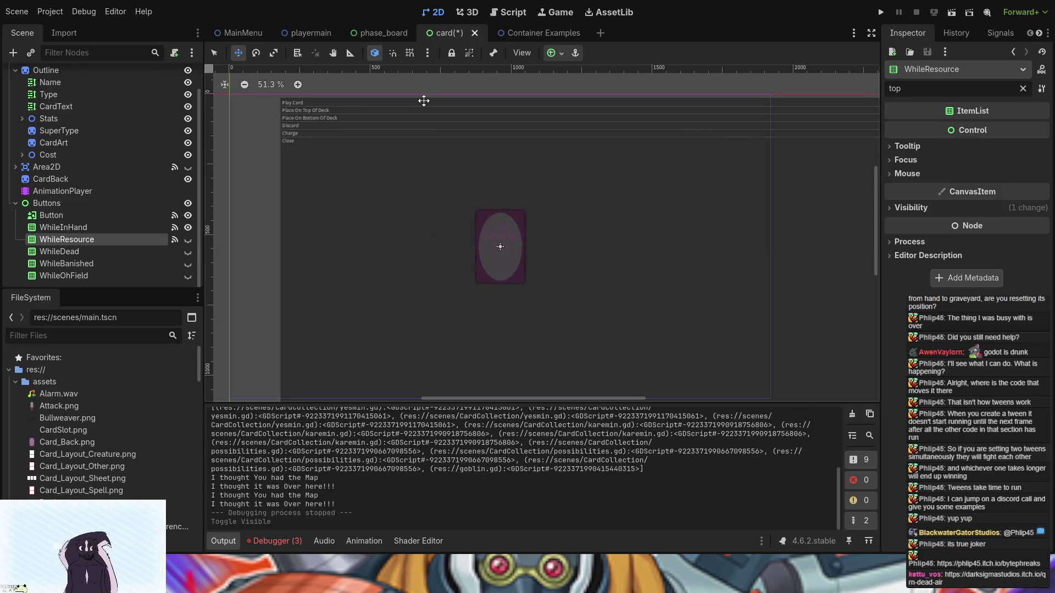
key("ctrl+z")
key("ctrl+z")
key("ctrl+z")
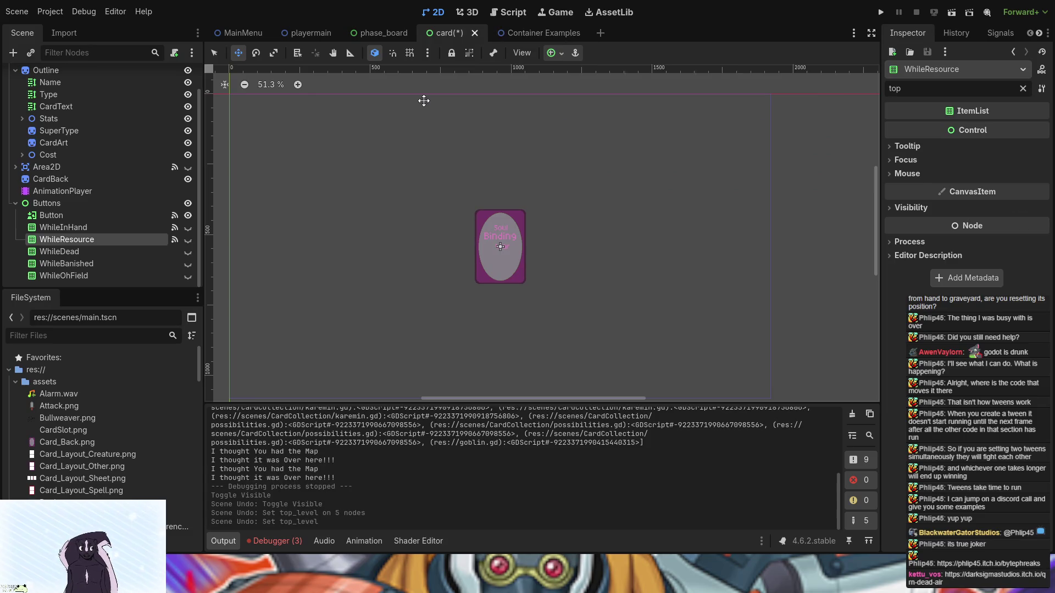
key("ctrl+shift+z")
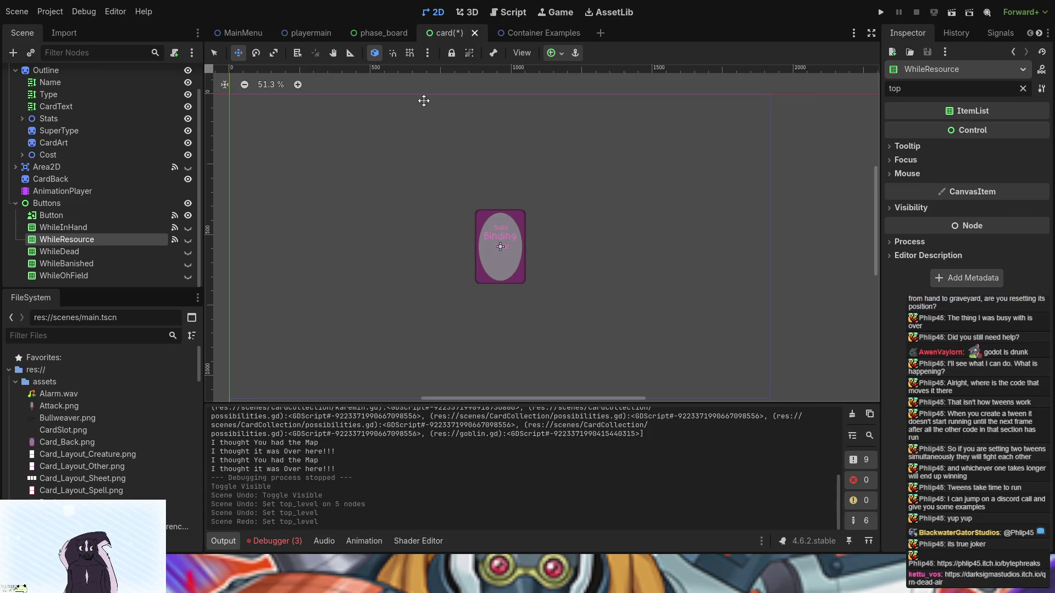
key("ctrl+z")
key("ctrl+z")
key("ctrl+z")
key("ctrl+shift+z")
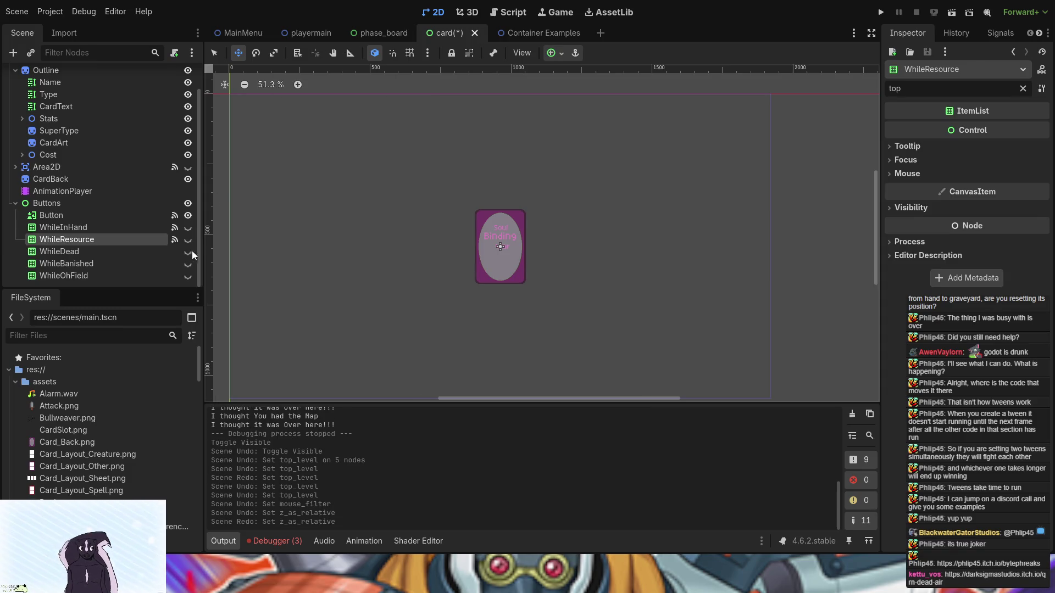
left_click(187, 229)
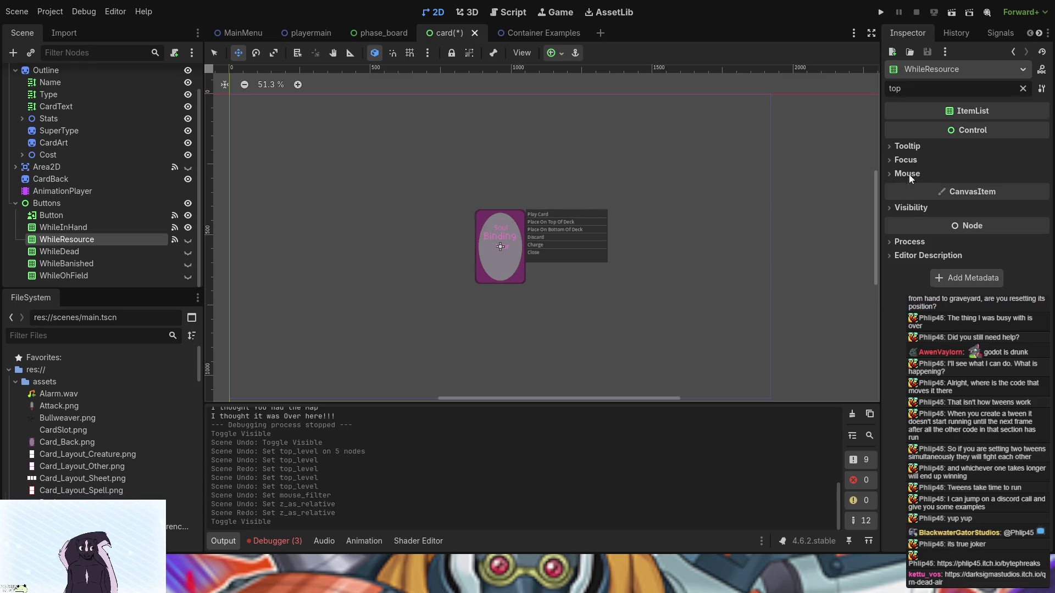
left_click(910, 209)
left_click(978, 223)
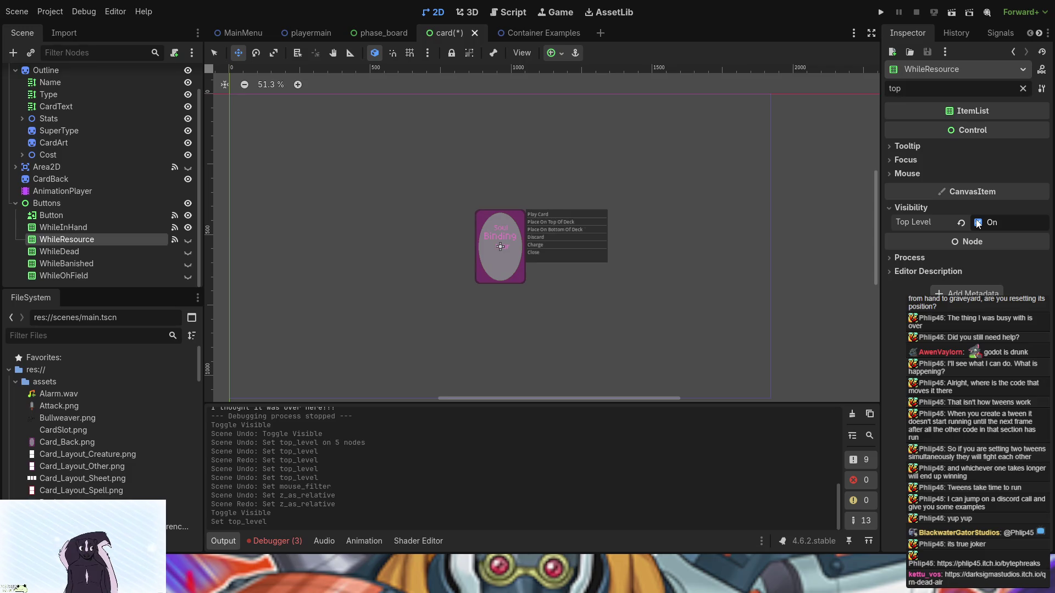
left_click(134, 227)
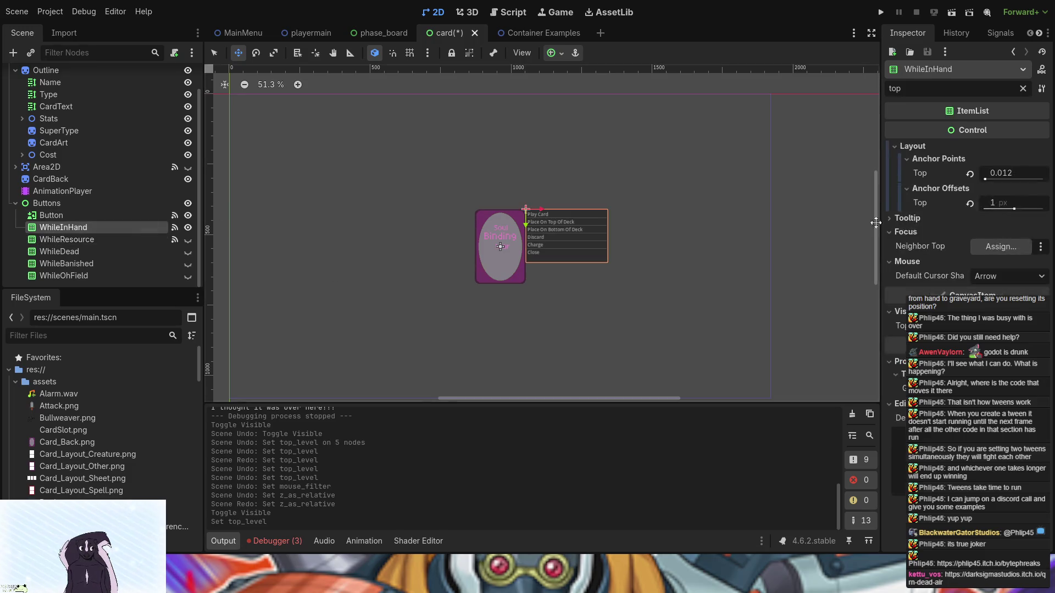
left_click(983, 325)
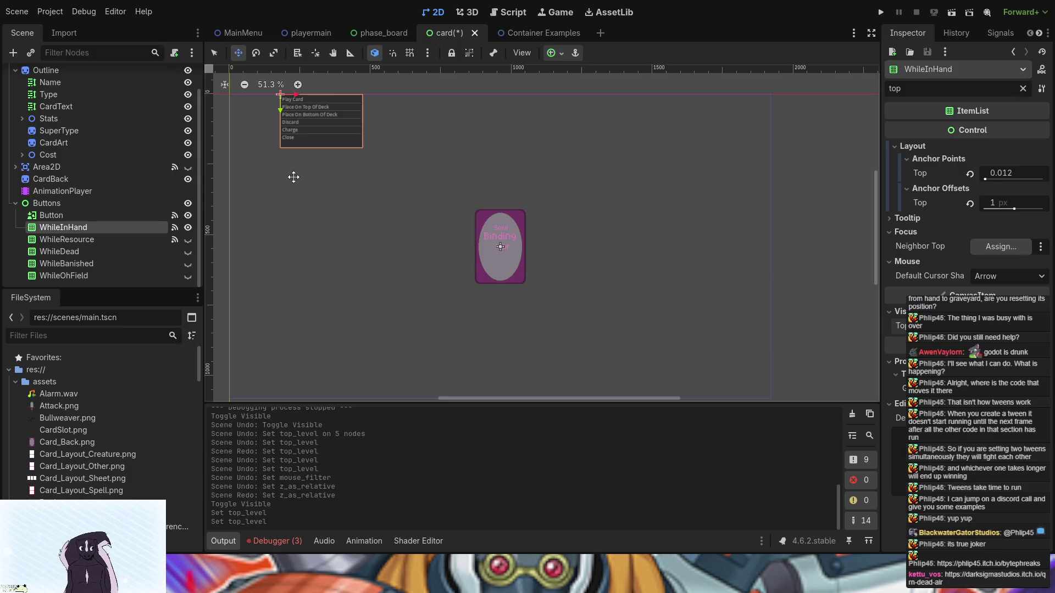
key("ctrl+z")
key("ctrl+z")
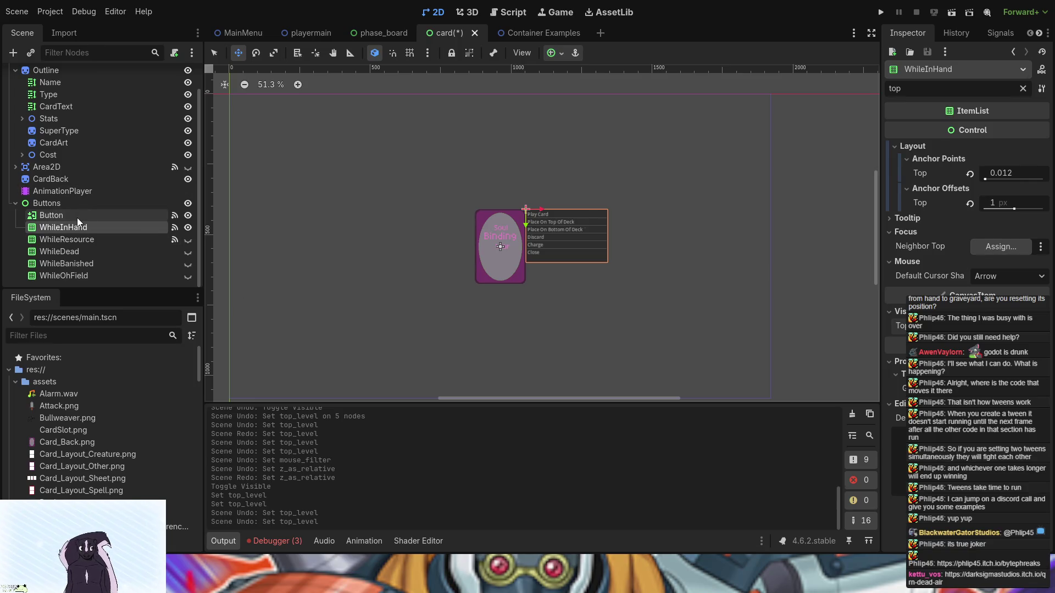
left_click(94, 217)
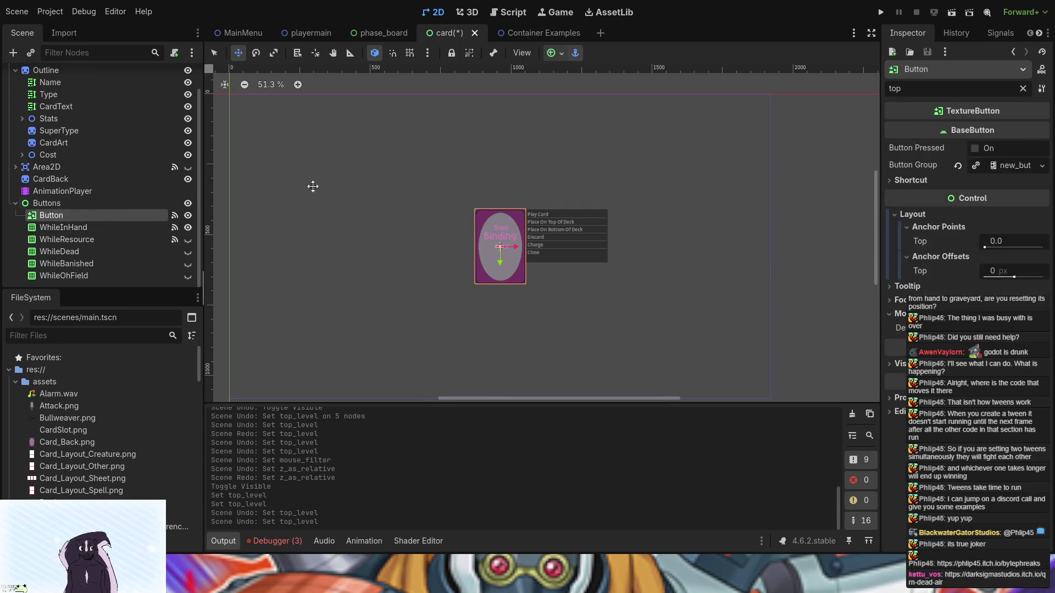
Remove the 'top' Inspector filter, collapse the Layout group, and select WhileInHand.
left_click(1022, 88)
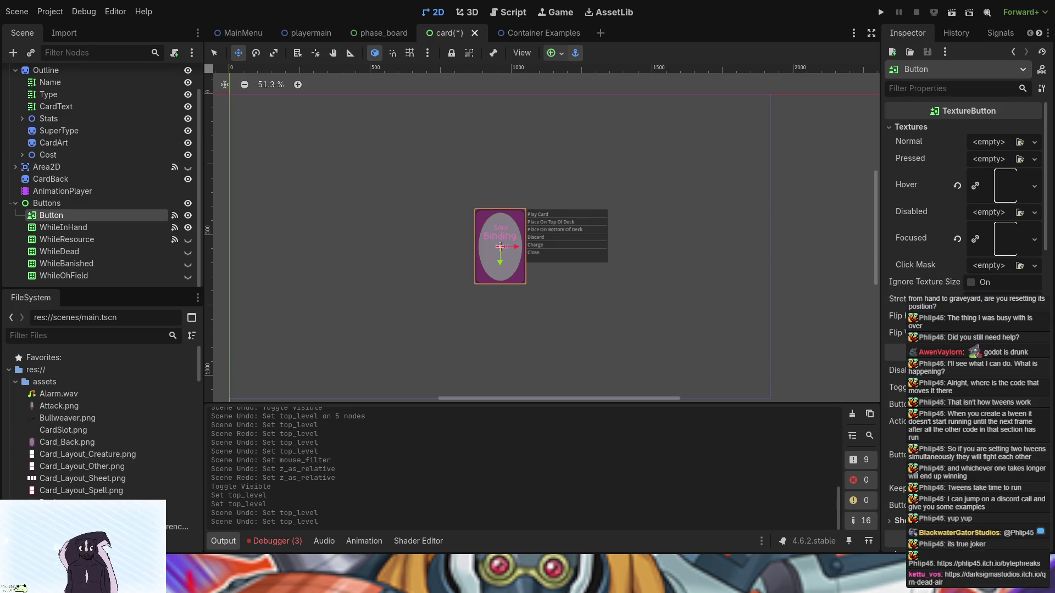
scroll(964, 220, "down", 5)
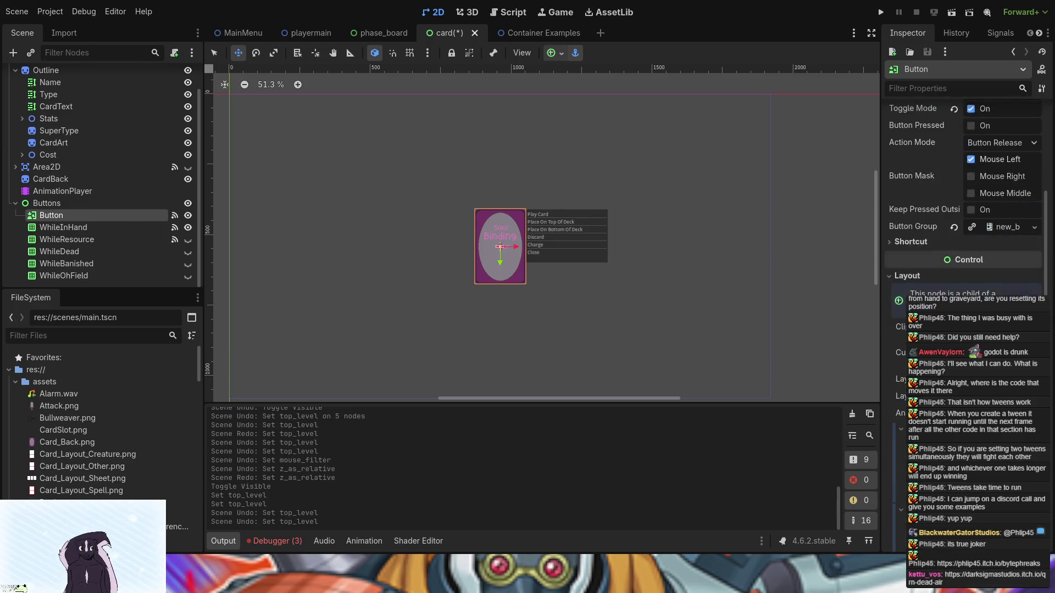
scroll(934, 220, "down", 3)
scroll(899, 200, "up", 1)
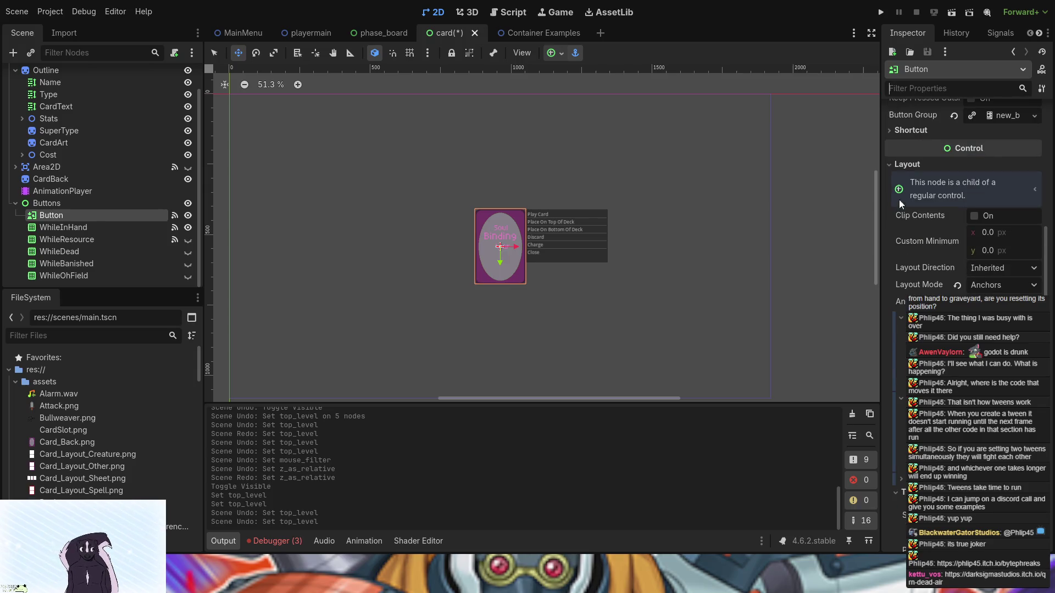
left_click(896, 165)
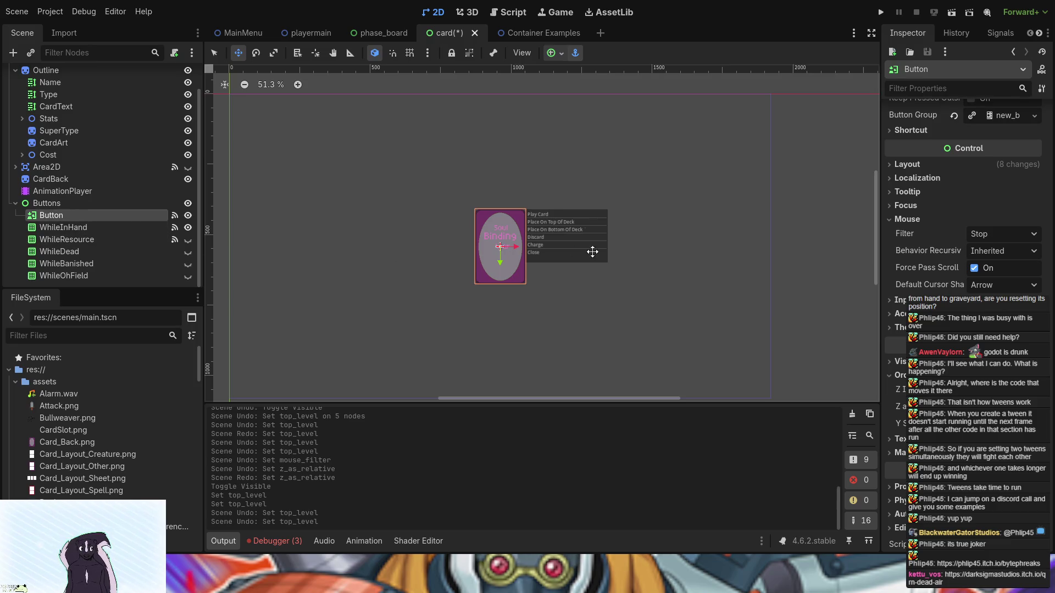
left_click(42, 229)
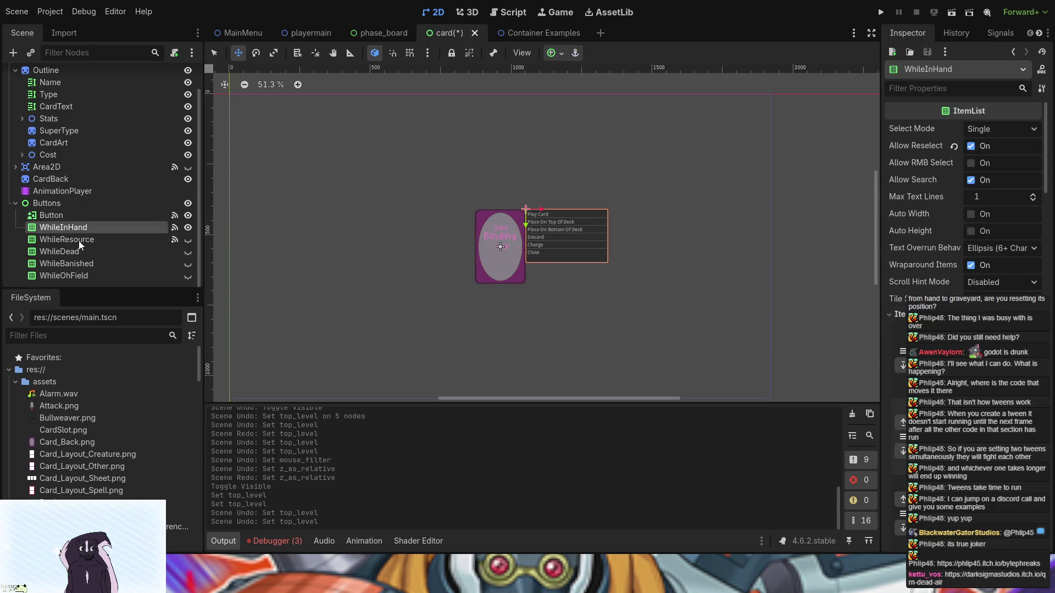
Make all five action ItemLists visible and turn on Top Level in their Visibility group.
left_click(188, 228)
left_click(80, 271, "shift")
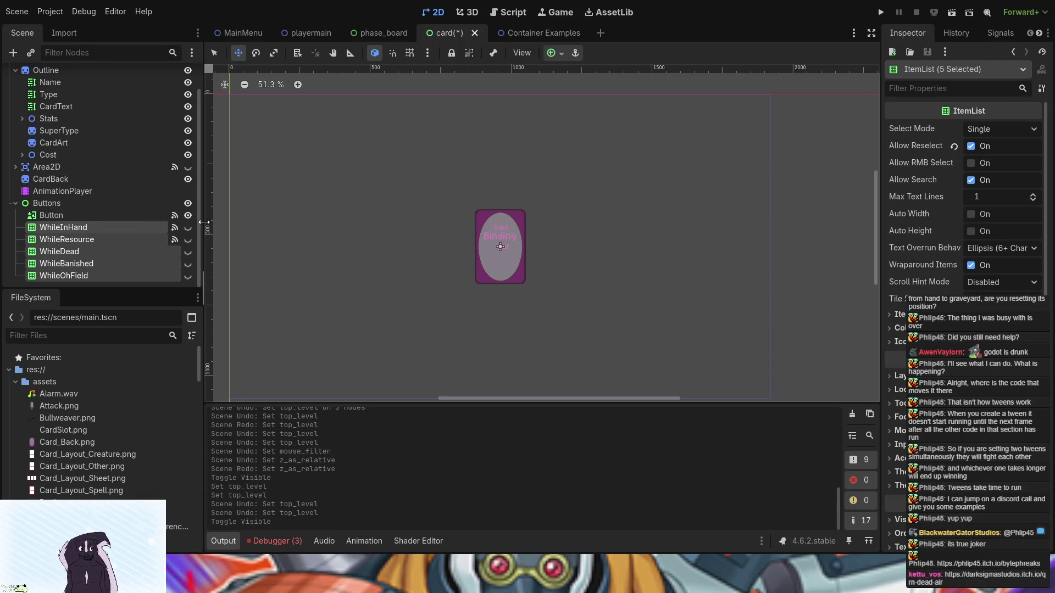
left_click(188, 228)
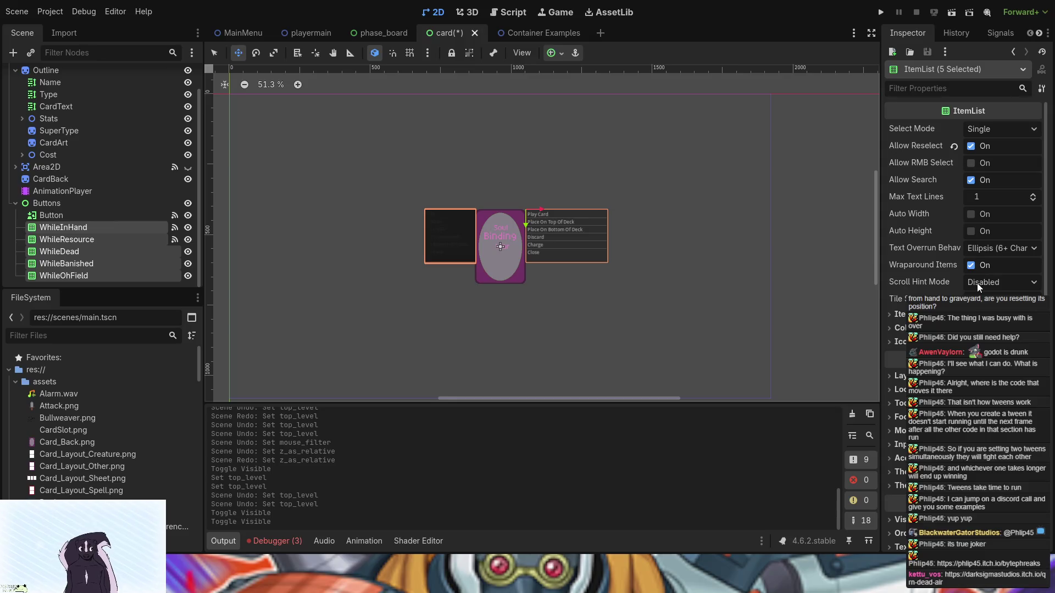
scroll(977, 282, "down", 5)
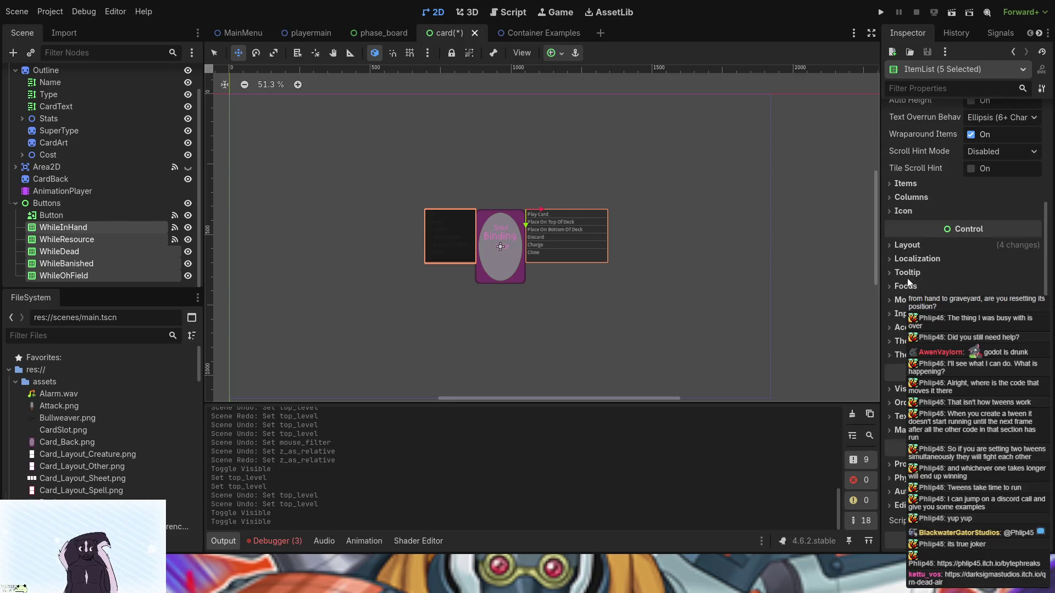
left_click(900, 388)
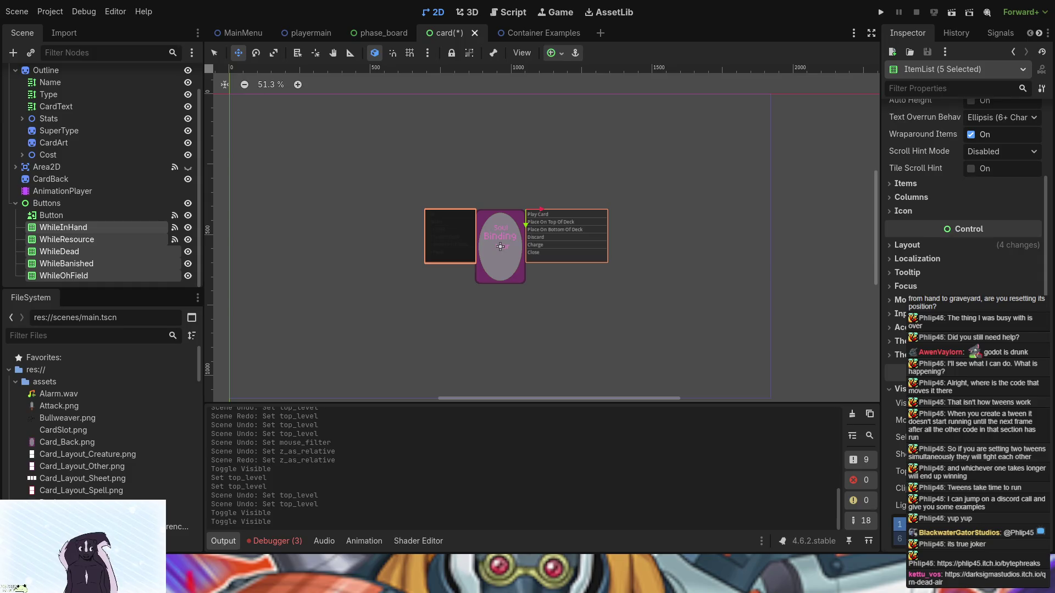
scroll(963, 322, "down", 6)
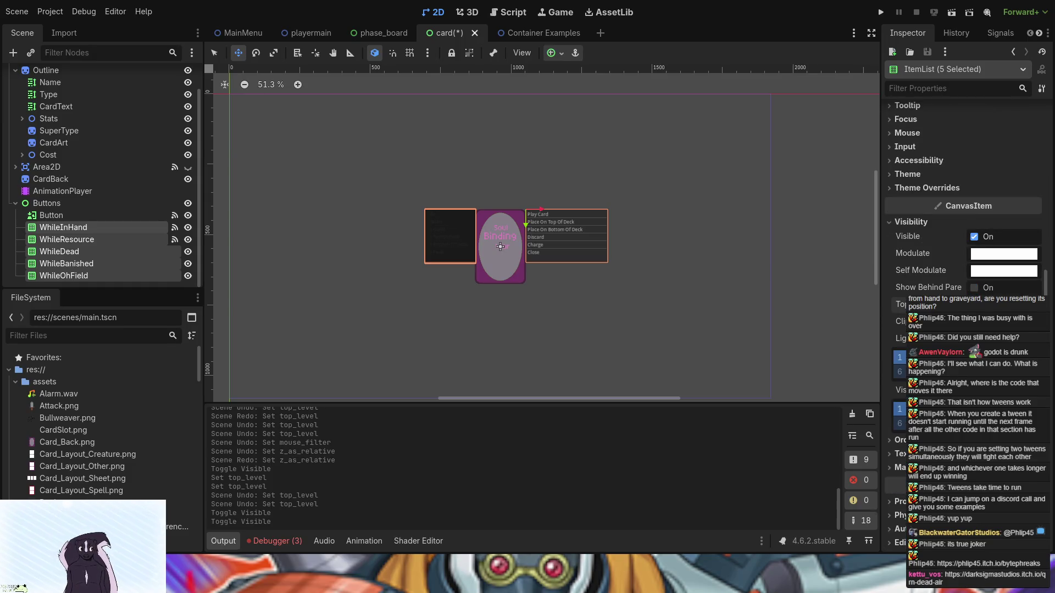
left_click(900, 304)
Drag the action lists around the canvas, then undo until WhileInHand sits left of the card.
left_click_drag(330, 126, 503, 128)
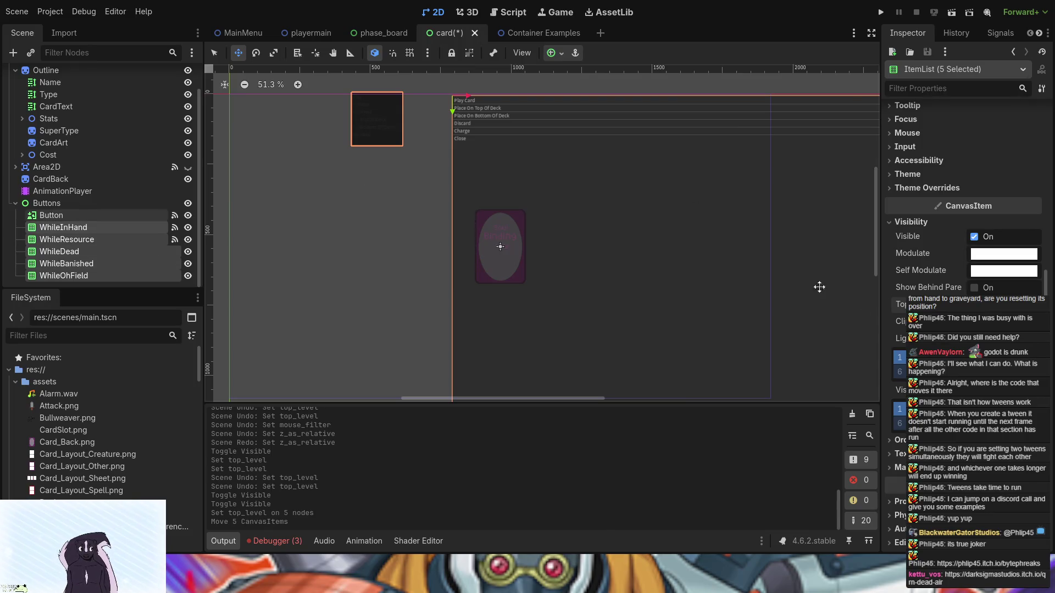
scroll(962, 247, "up", 4)
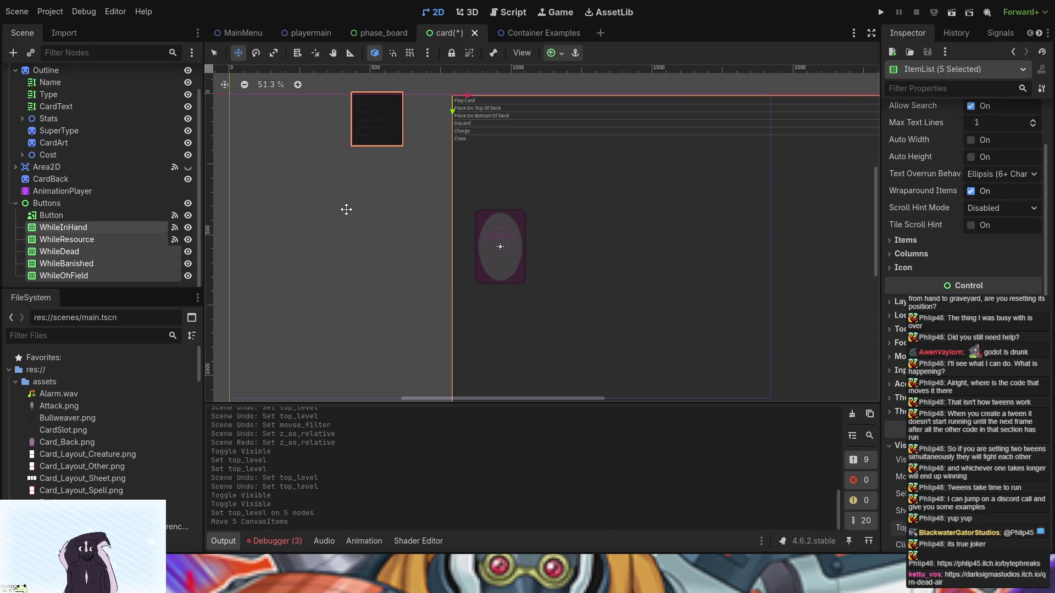
left_click(49, 227)
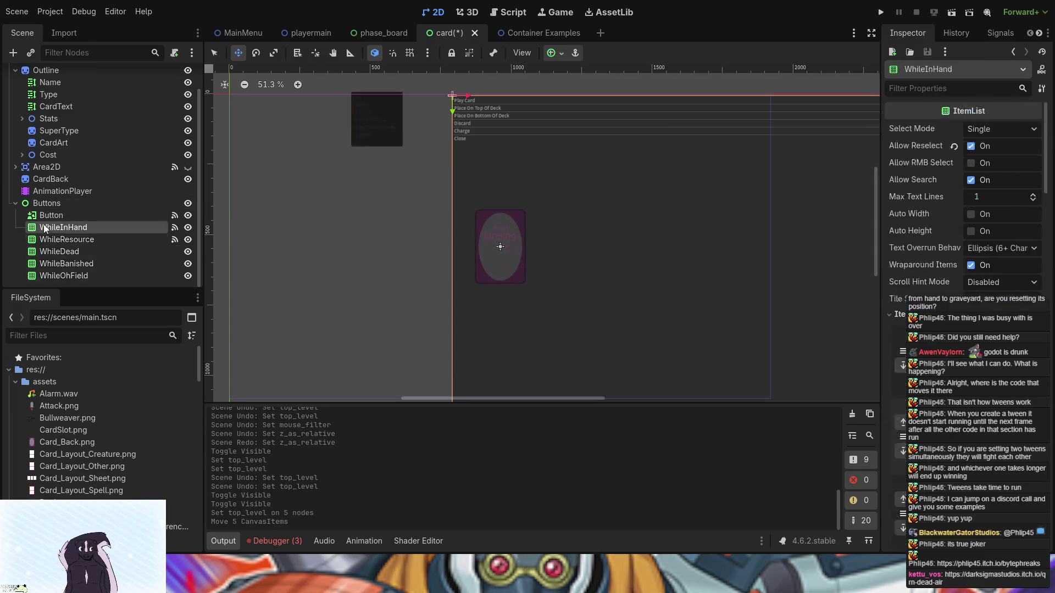
left_click_drag(497, 122, 396, 119)
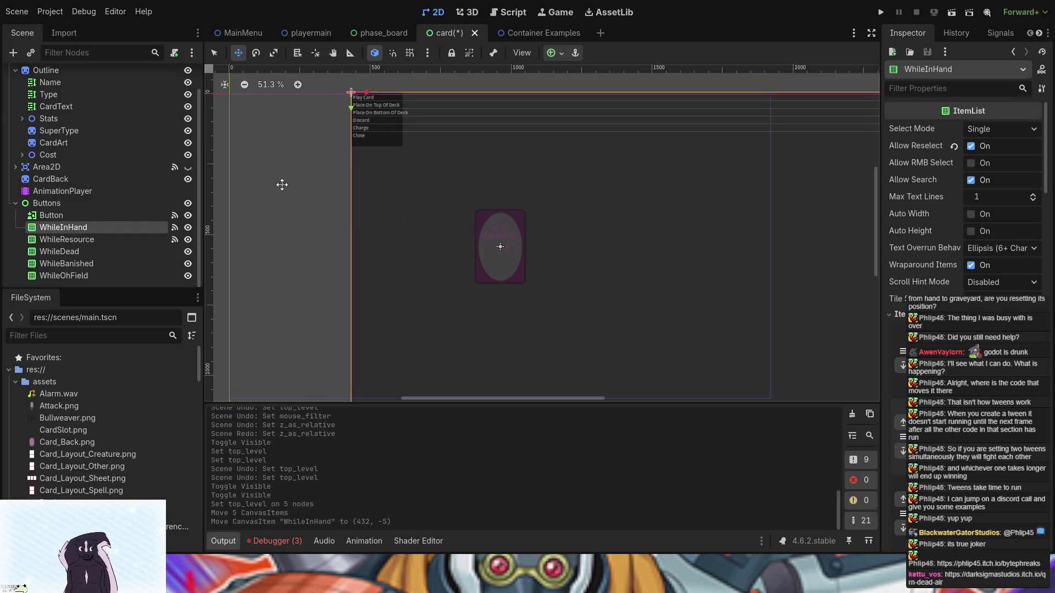
key("ctrl+z")
key("ctrl+z")
key("ctrl+z")
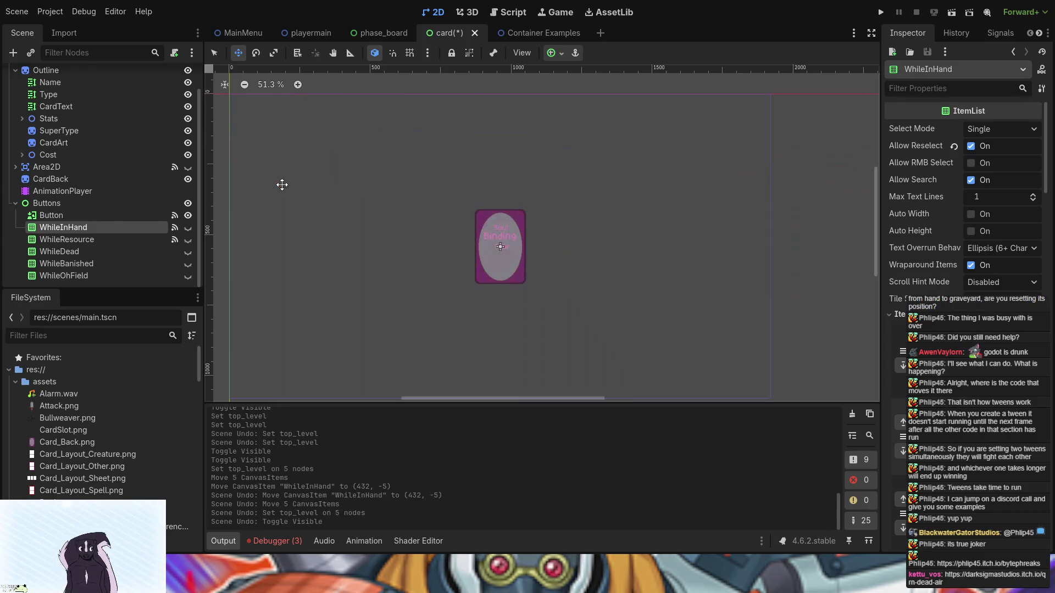
key("ctrl+z")
key("ctrl+z")
key("ctrl+z")
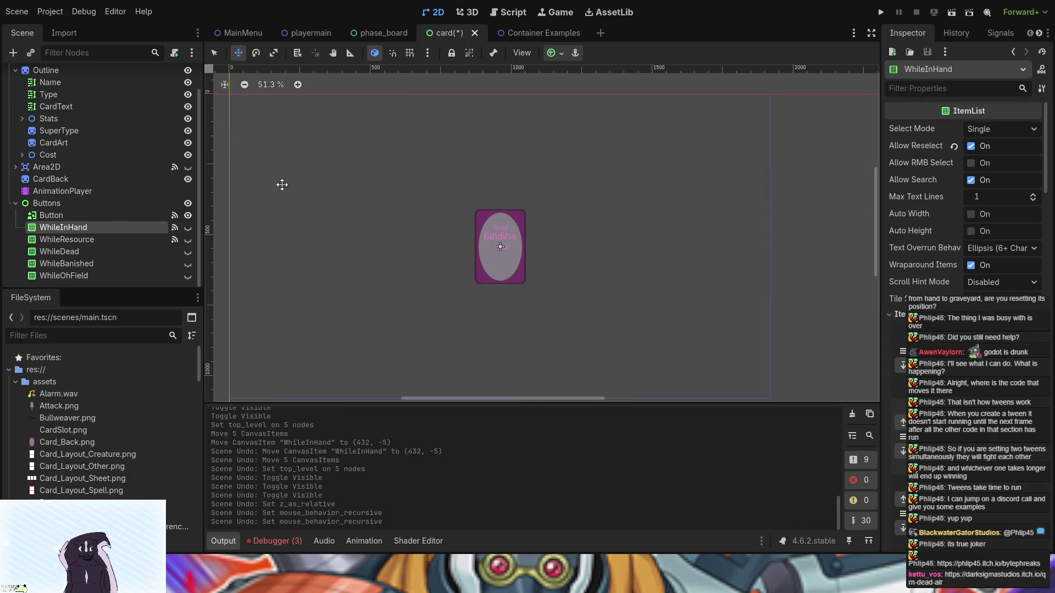
key("ctrl+z")
key("ctrl+z")
key("ctrl+z")
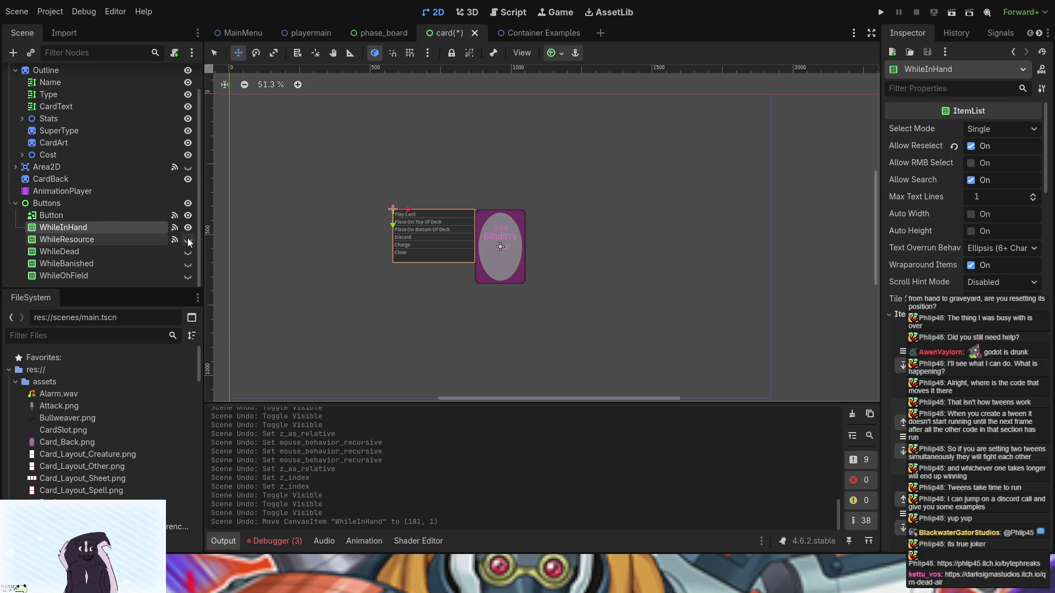
Make WhileResource through WhileOhField visible again.
left_click(137, 242)
left_click(148, 275, "shift")
left_click(188, 240)
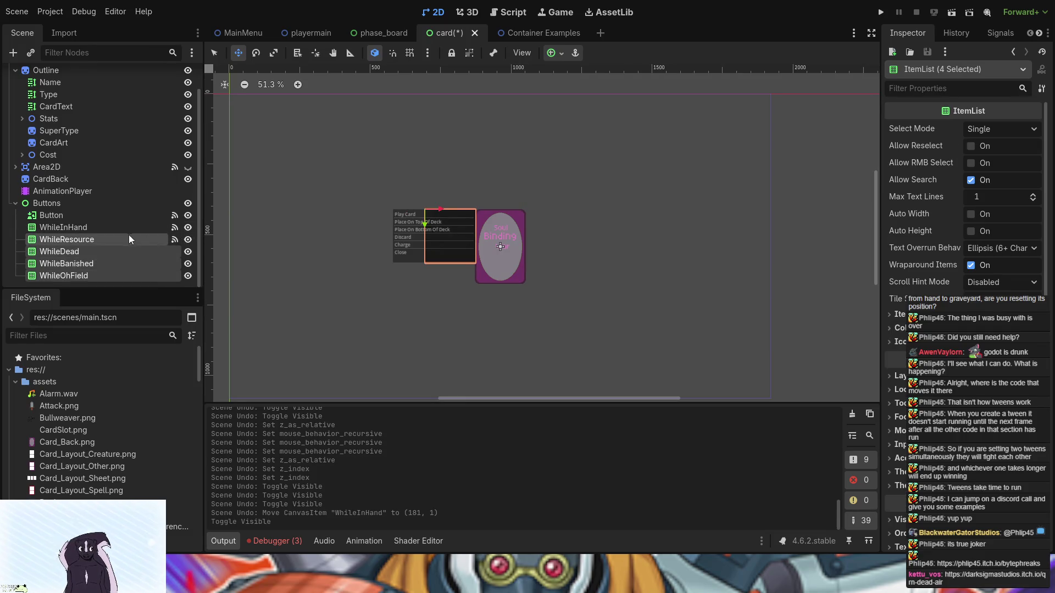
left_click(119, 226, "ctrl")
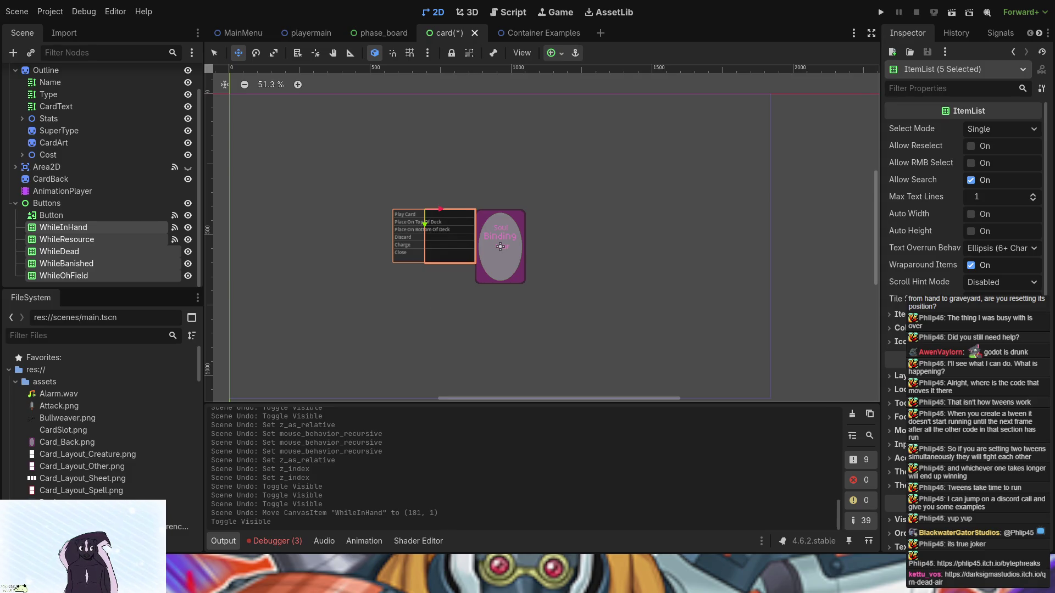
Move the four lists 72 px left, stacking them with WhileInHand beside the card.
left_click(95, 225)
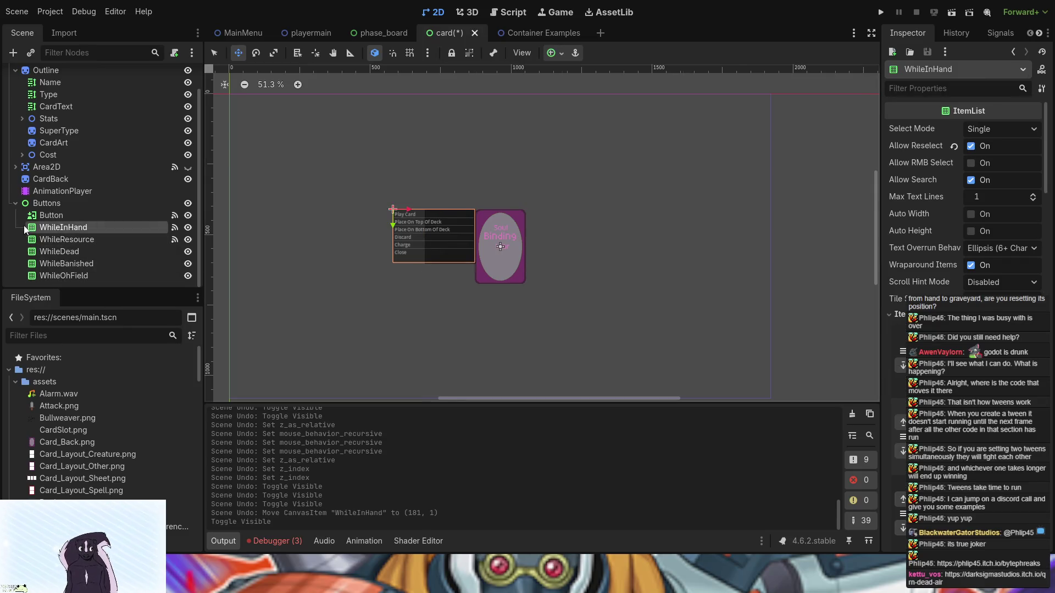
left_click(66, 239)
left_click(65, 277, "shift")
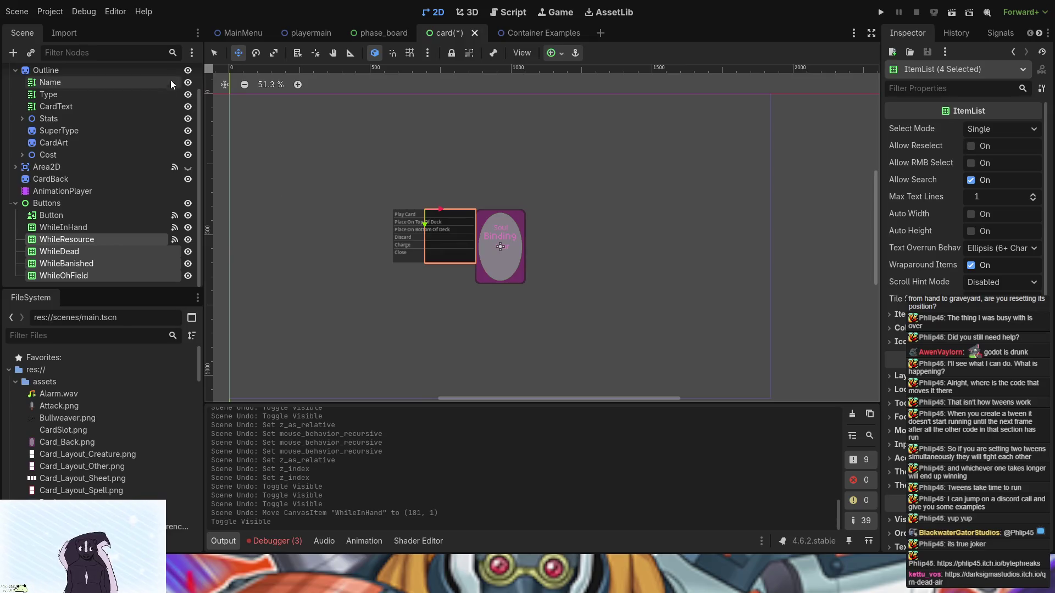
left_click(219, 54)
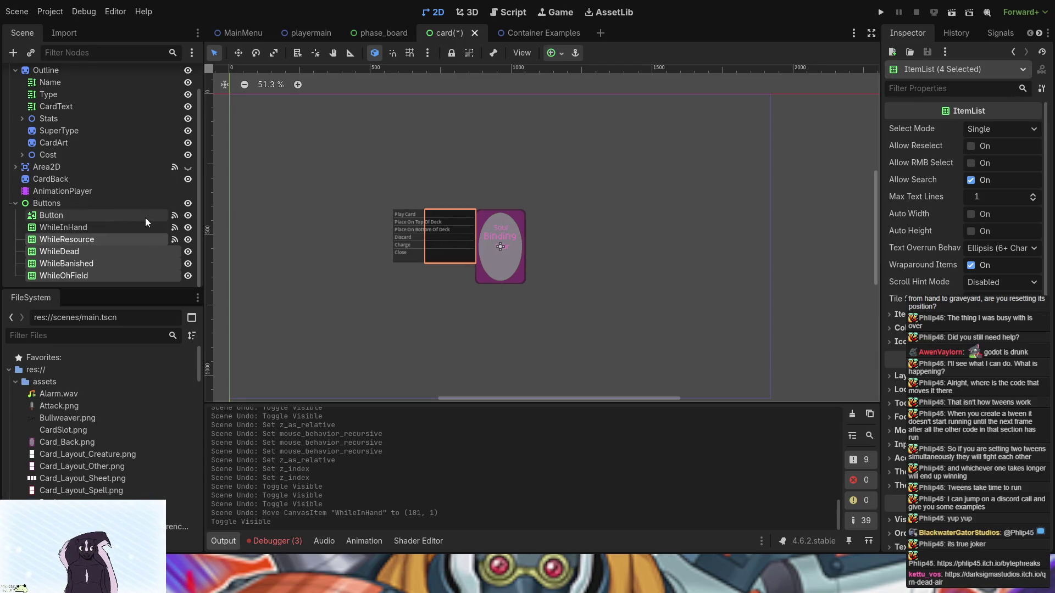
left_click_drag(450, 238, 417, 240)
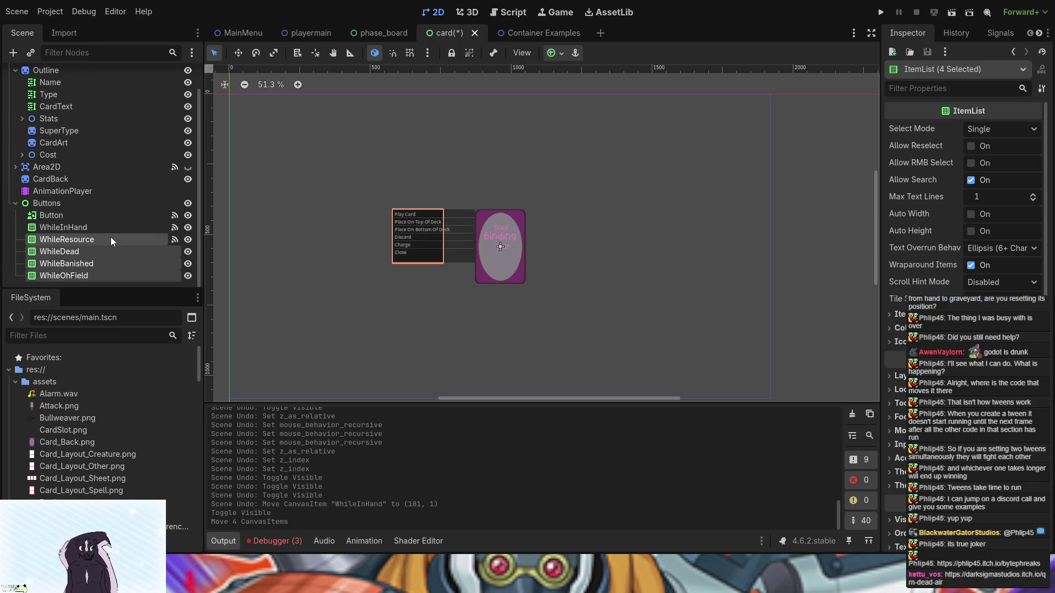
left_click(274, 53)
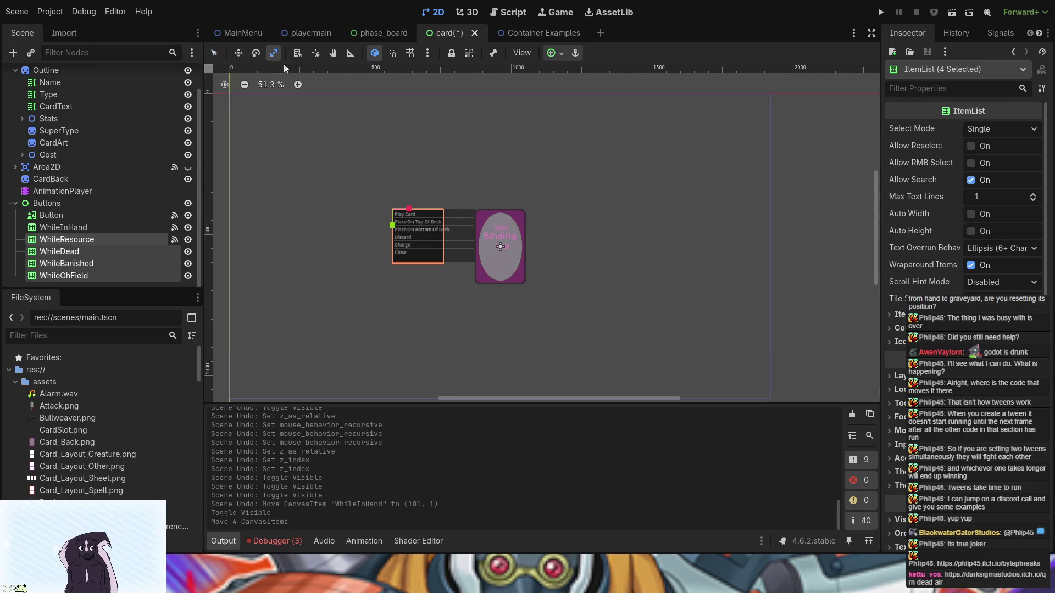
Undo a canvas stretch of the four lists and set a new Transform Size in the Inspector.
mouse_move(394, 222)
left_mouse_down()
mouse_move(363, 219)
mouse_move(380, 221)
left_mouse_up()
key("ctrl+z")
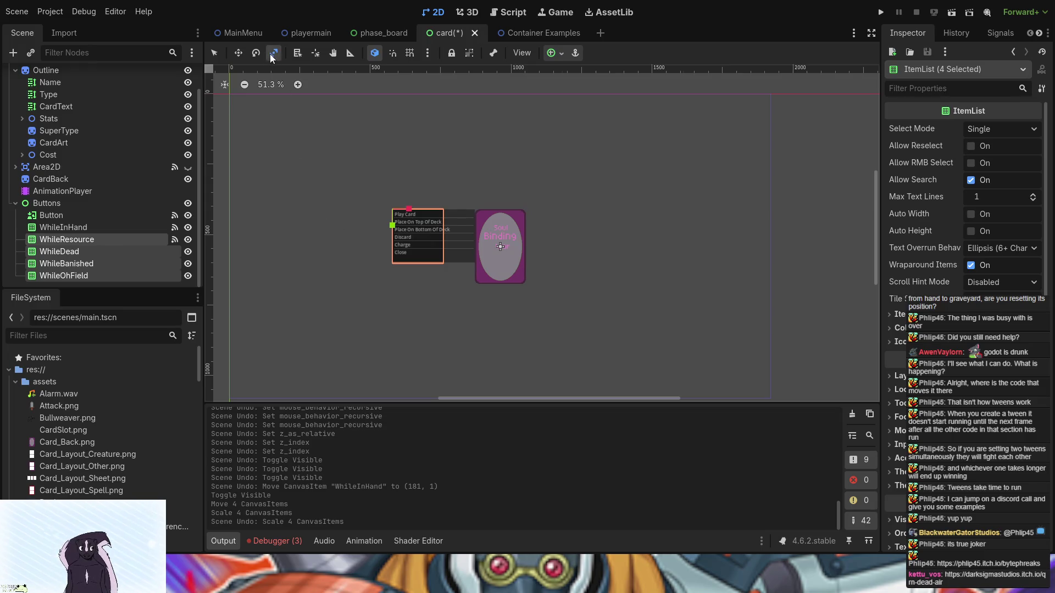
left_click(215, 53)
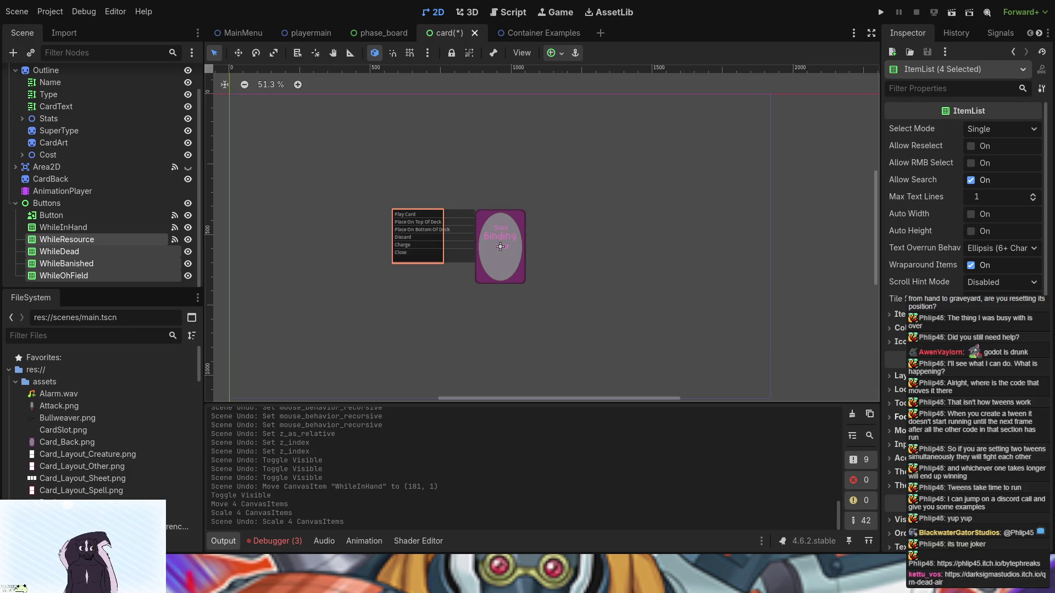
scroll(964, 192, "down", 4)
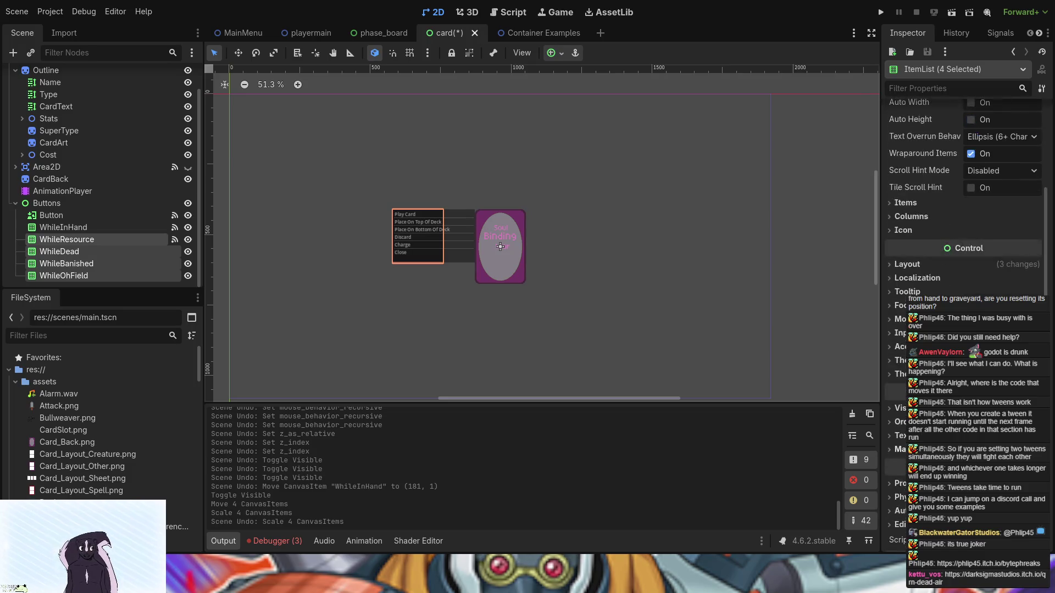
left_click(922, 264)
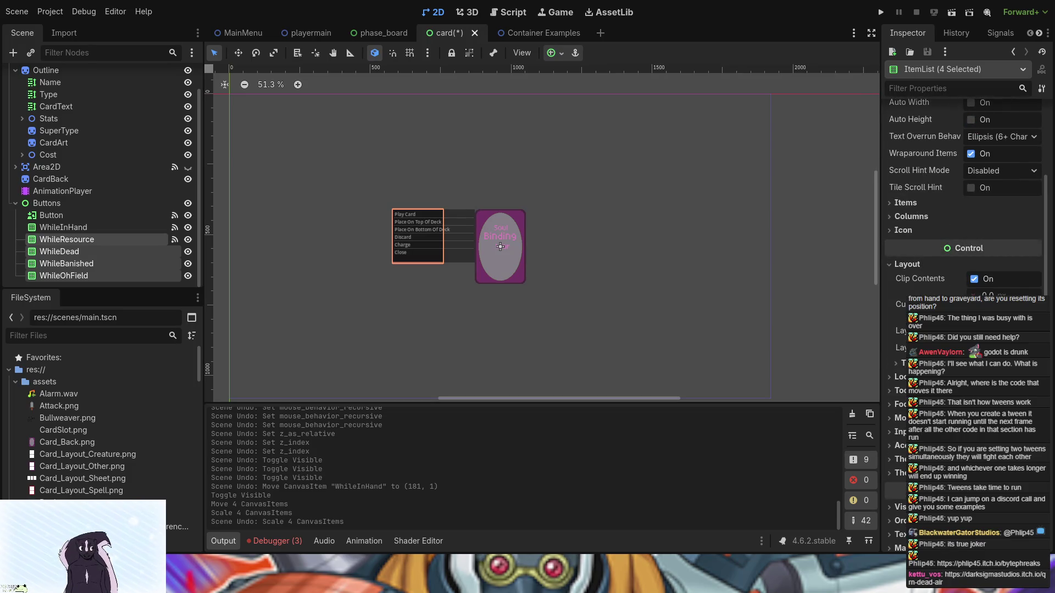
left_click(901, 363)
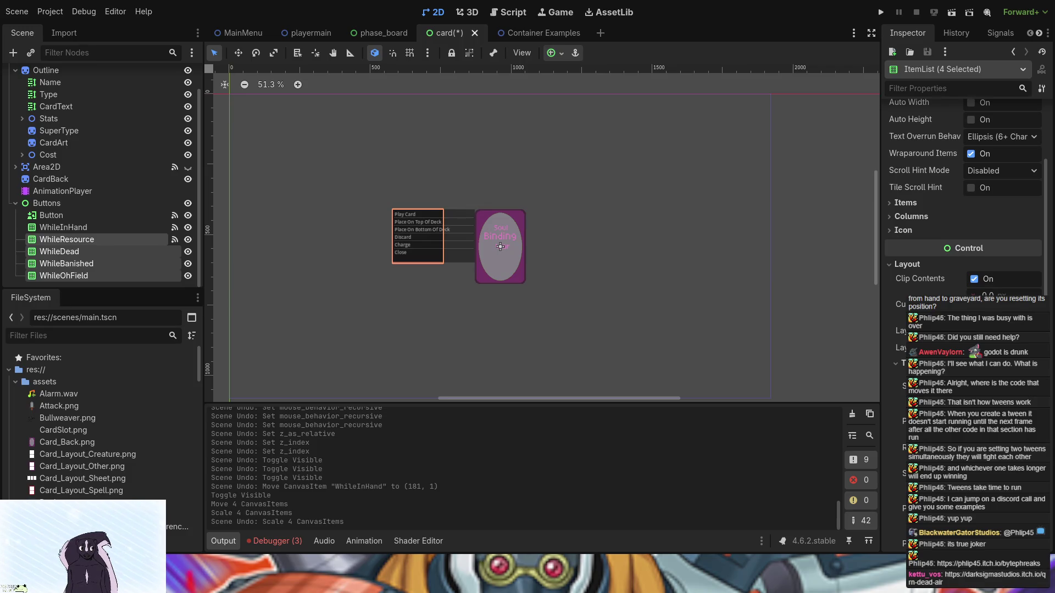
key("Return")
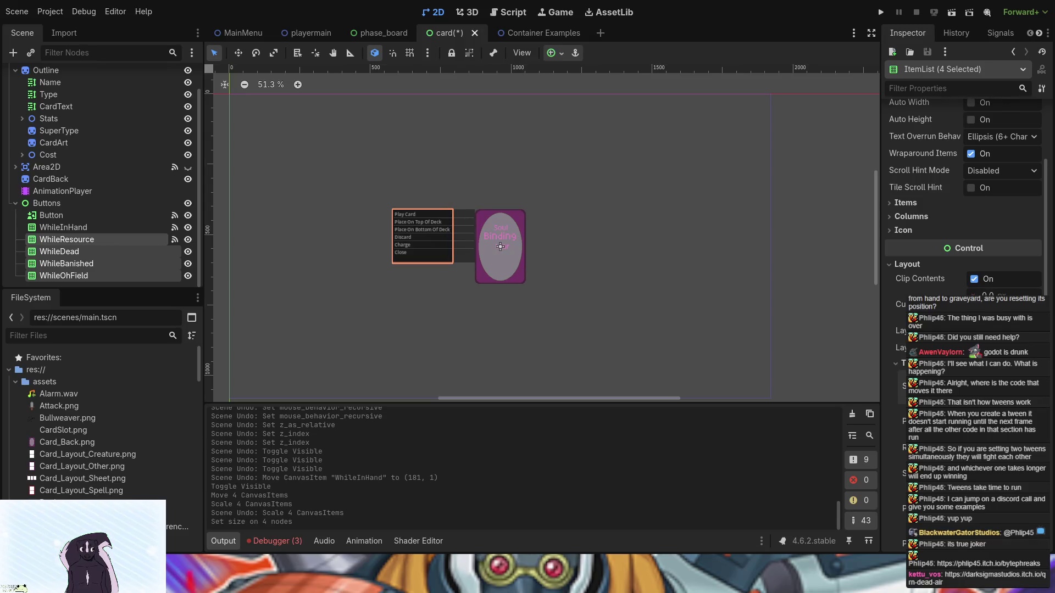
Check the WhileInHand list's width and anchor values in the Inspector.
left_click(461, 235)
scroll(962, 330, "down", 5)
left_click(1001, 292)
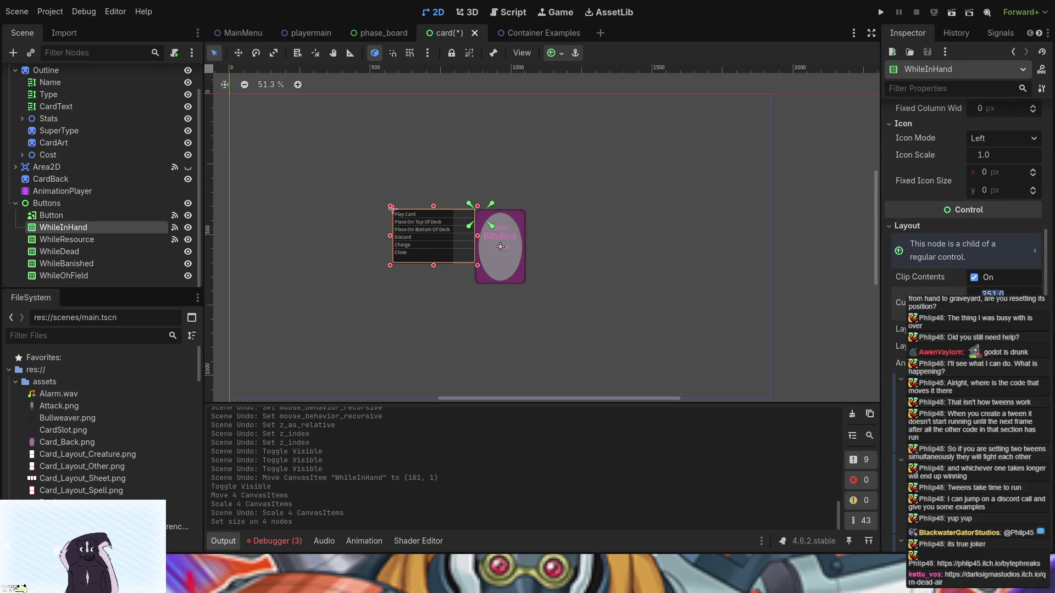
scroll(1001, 292, "down", 3)
scroll(967, 220, "down", 2)
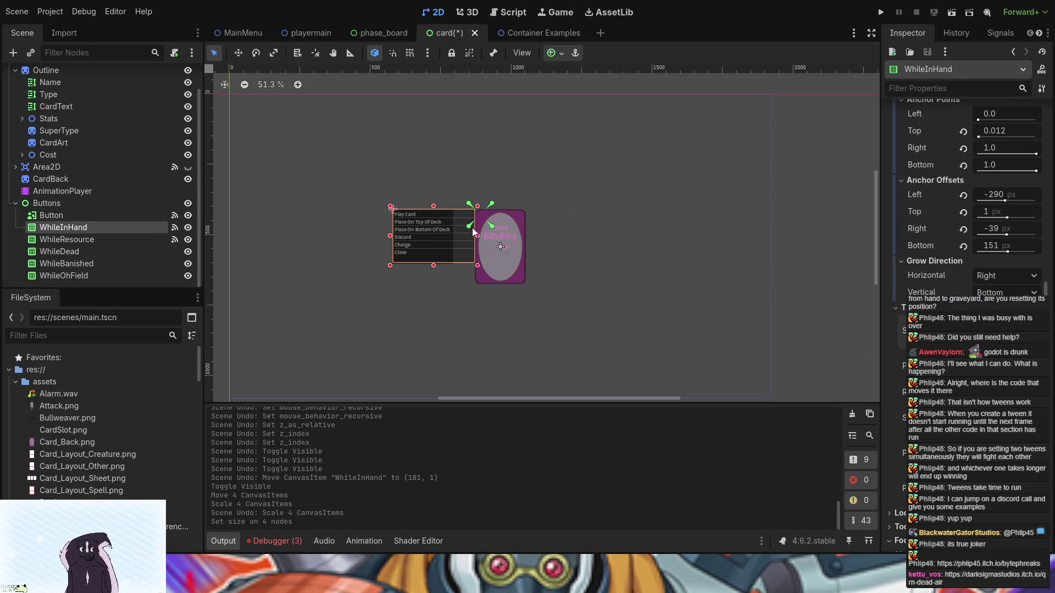
left_click(427, 262)
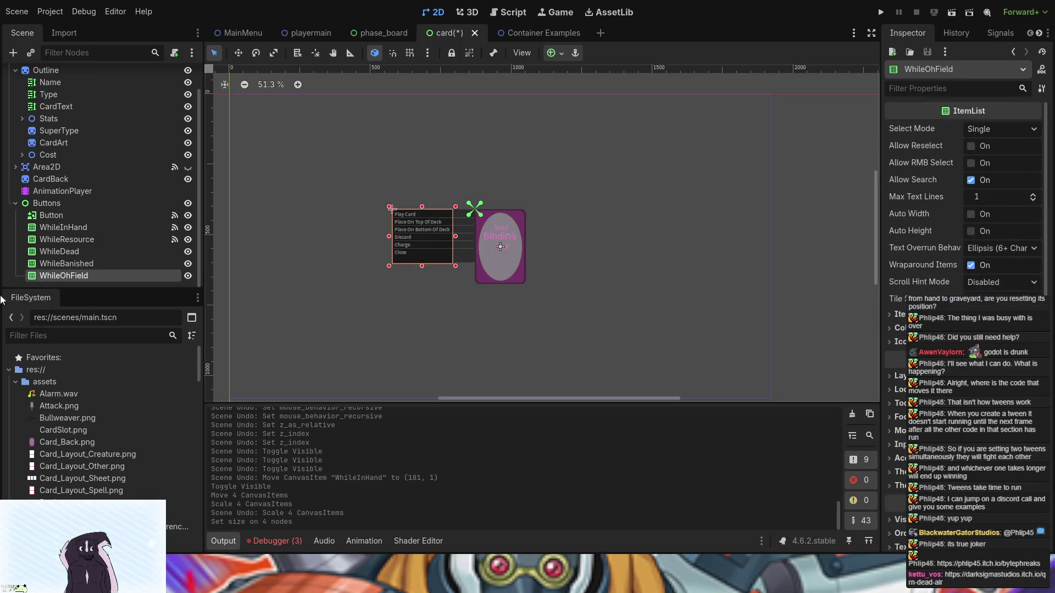
Set WhileResource, WhileDead, WhileBanished and WhileOhField to WhileInHand's Transform size.
left_click(74, 229, "shift")
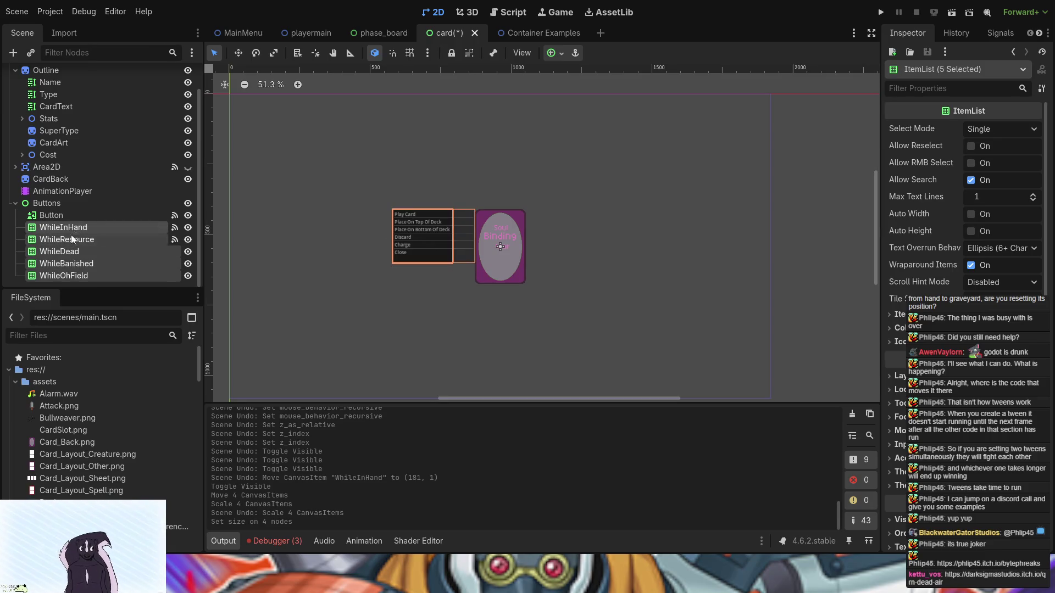
left_click(71, 225)
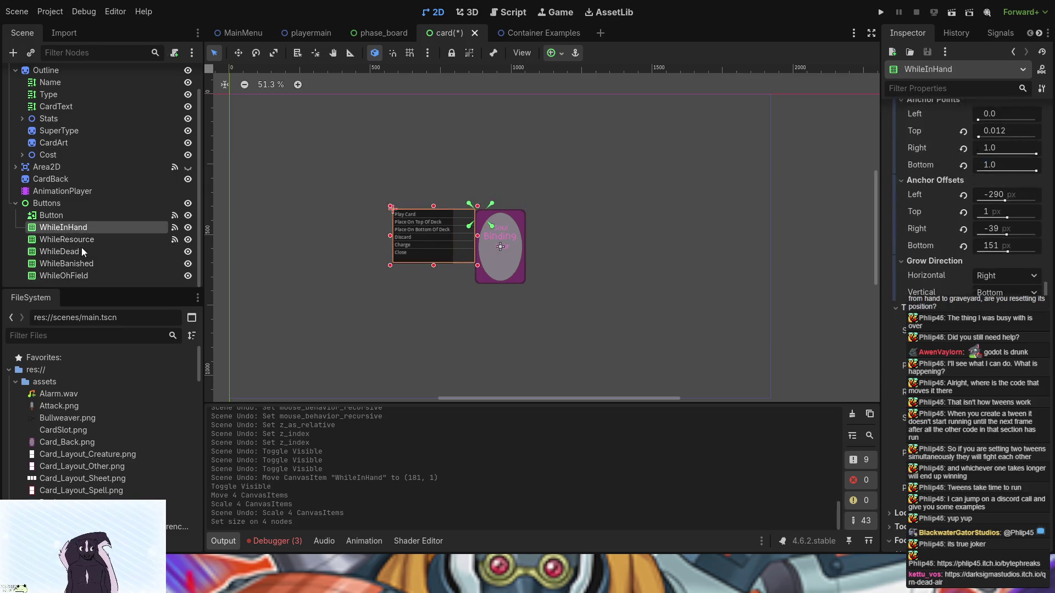
left_click(79, 242)
left_click(98, 275, "shift")
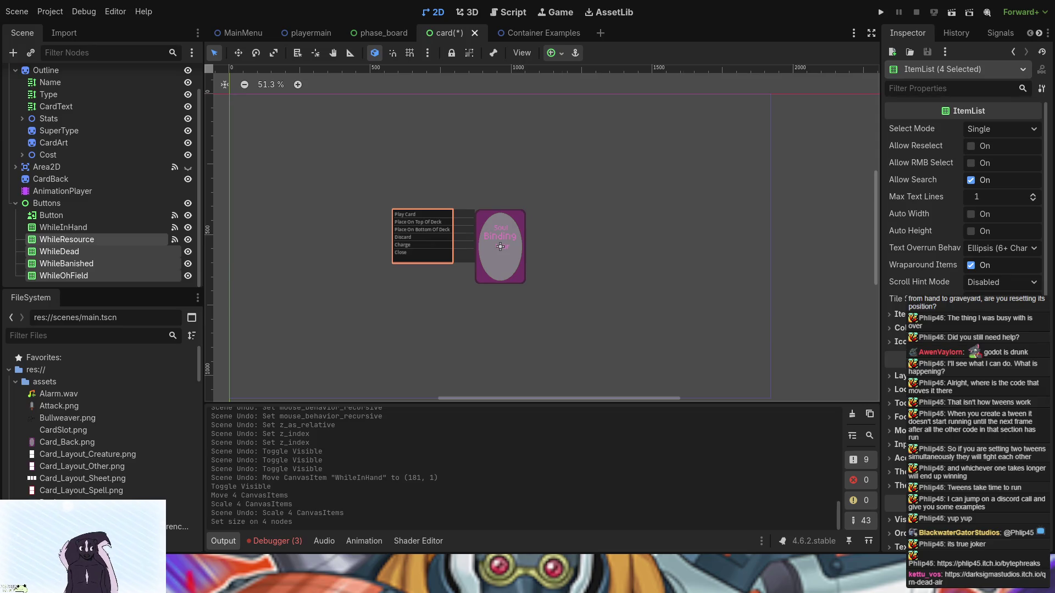
left_click(895, 376)
scroll(964, 220, "down", 5)
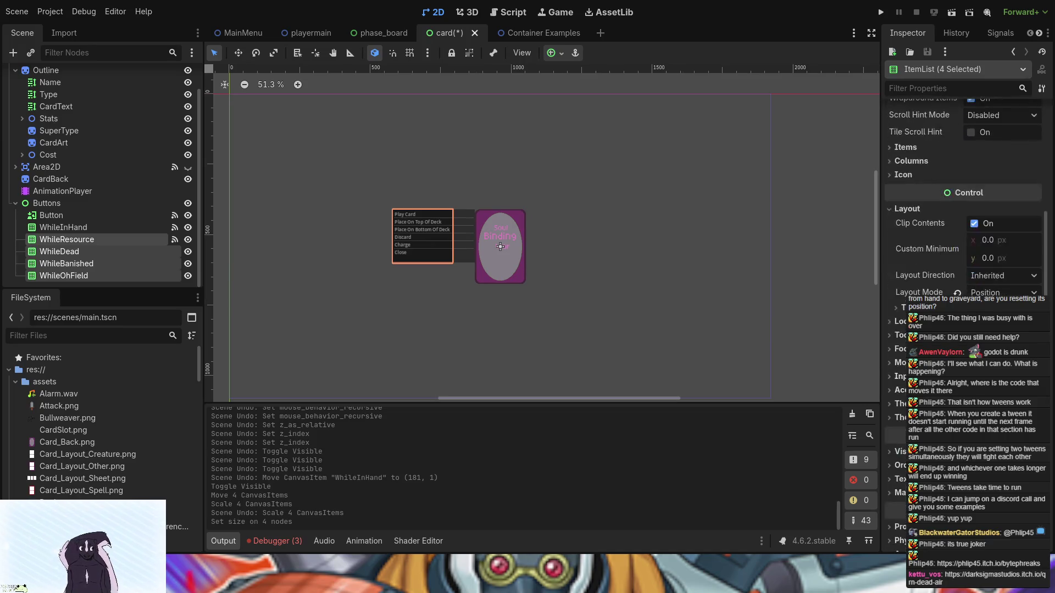
left_click(901, 307)
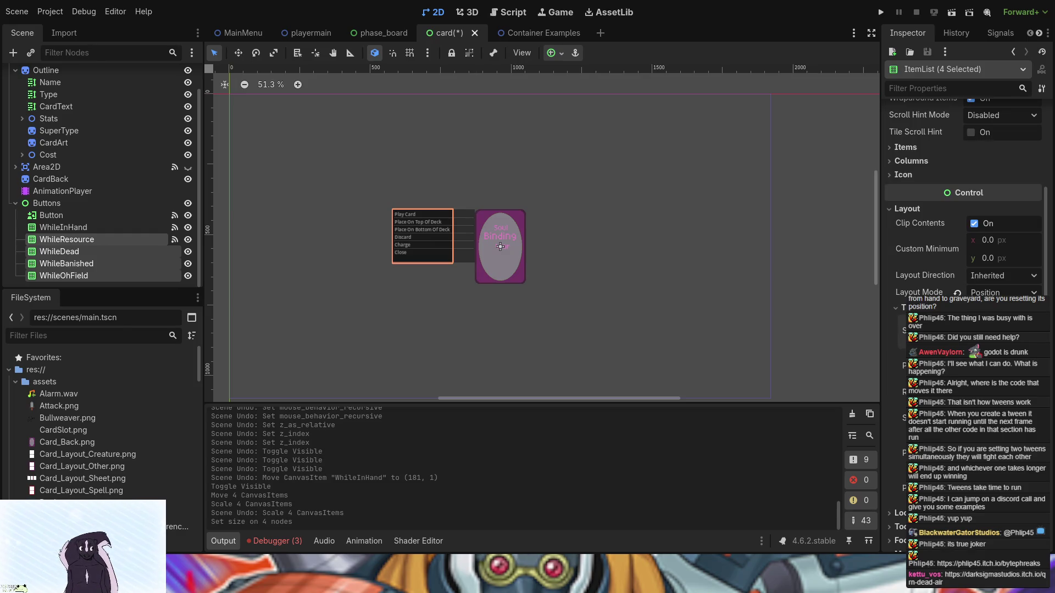
left_click(593, 273)
left_click(53, 226)
left_click(59, 274, "shift")
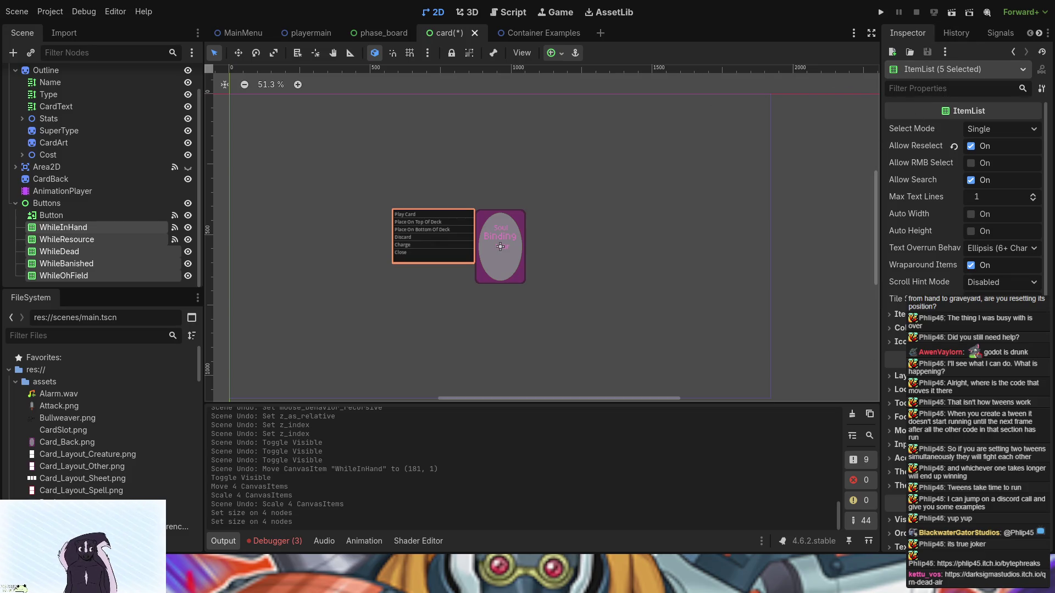
scroll(967, 384, "down", 5)
Make the five action lists top level and drag them above the card.
left_click(895, 389)
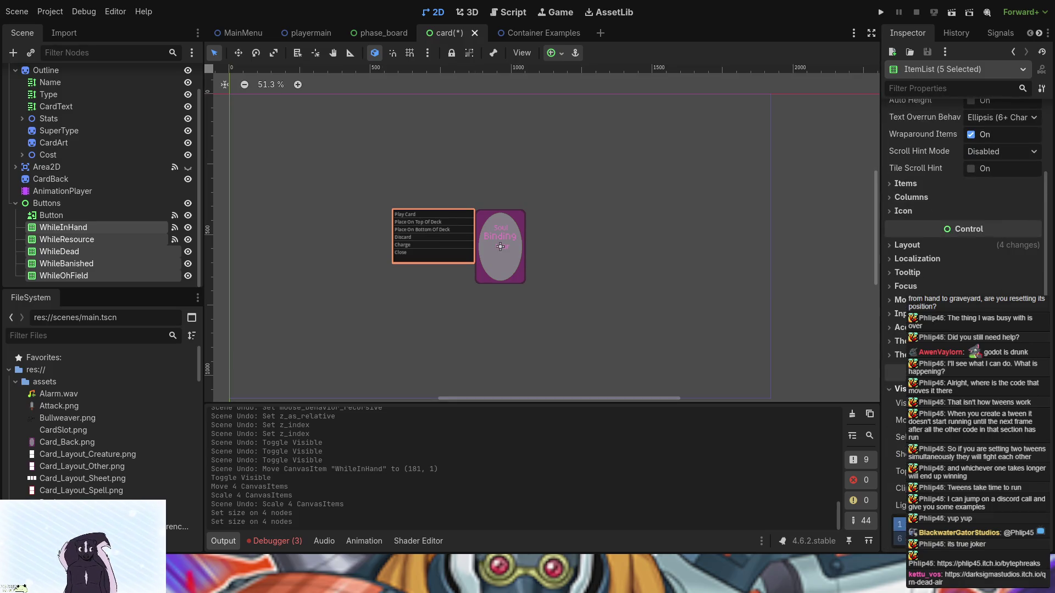
left_click(970, 471)
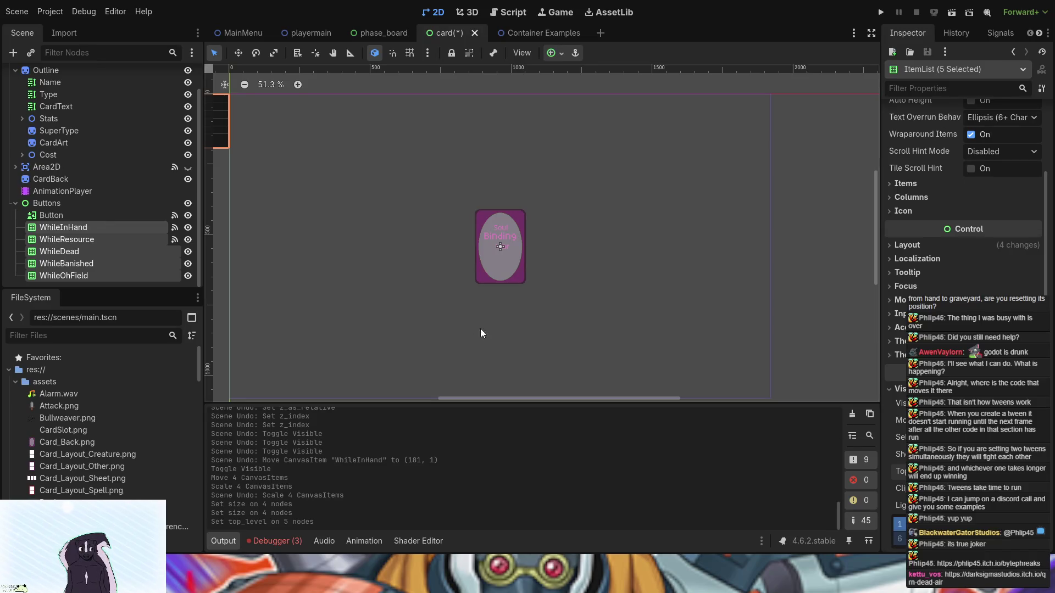
left_click_drag(220, 127, 448, 131)
Resize the five lists to a narrow, compact menu just tall enough to show Close.
scroll(962, 220, "down", 5)
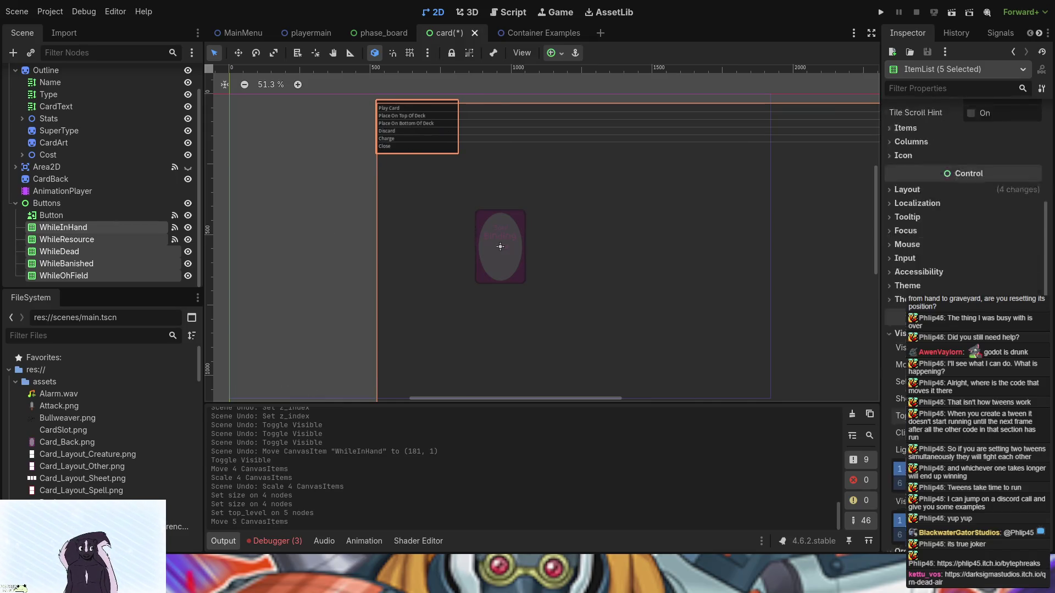
scroll(961, 220, "up", 5)
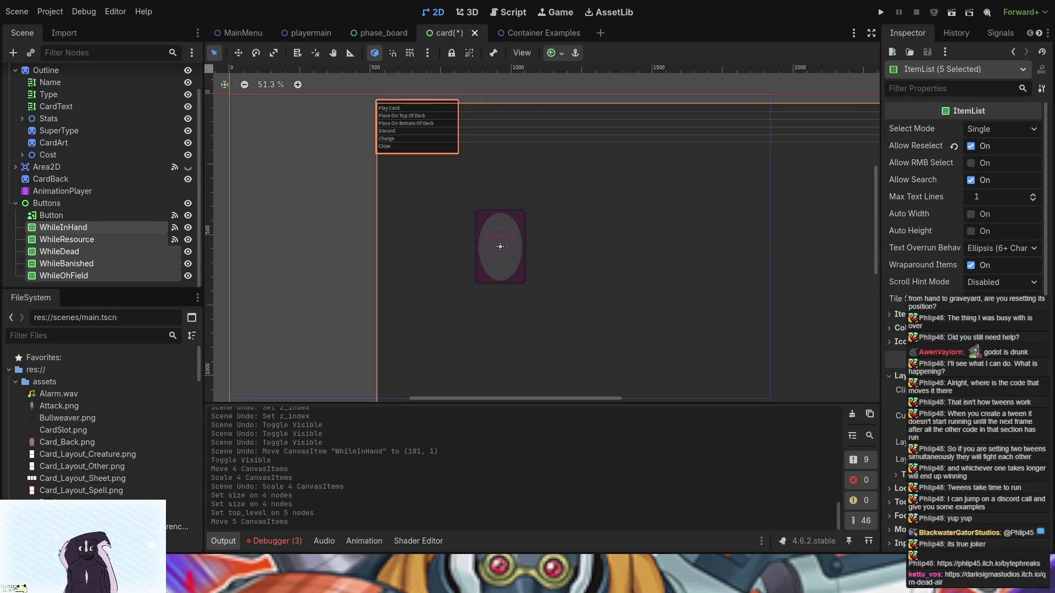
scroll(961, 219, "down", 4)
left_click(912, 363)
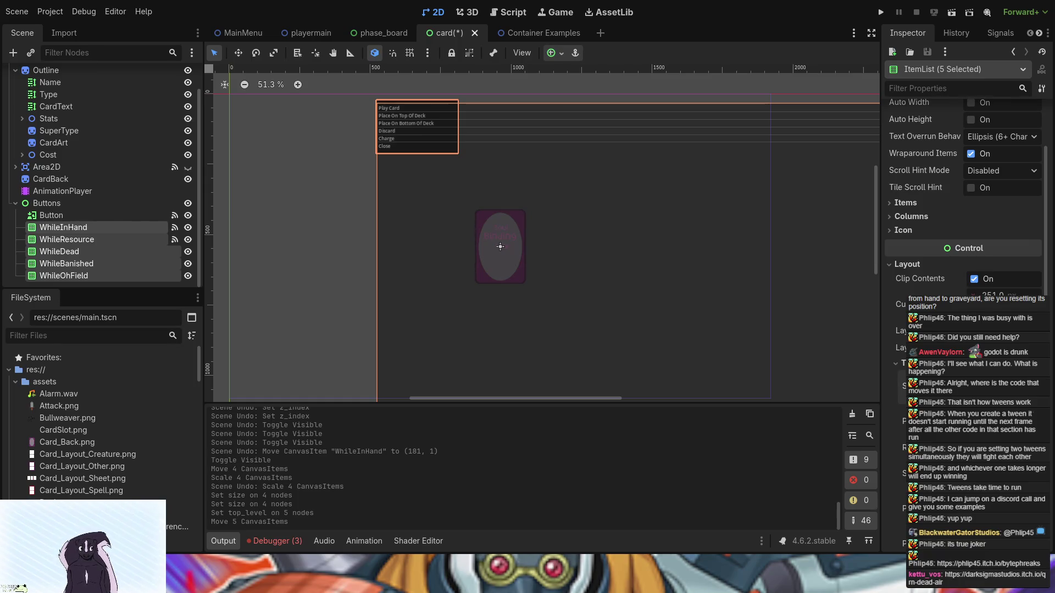
key("Return")
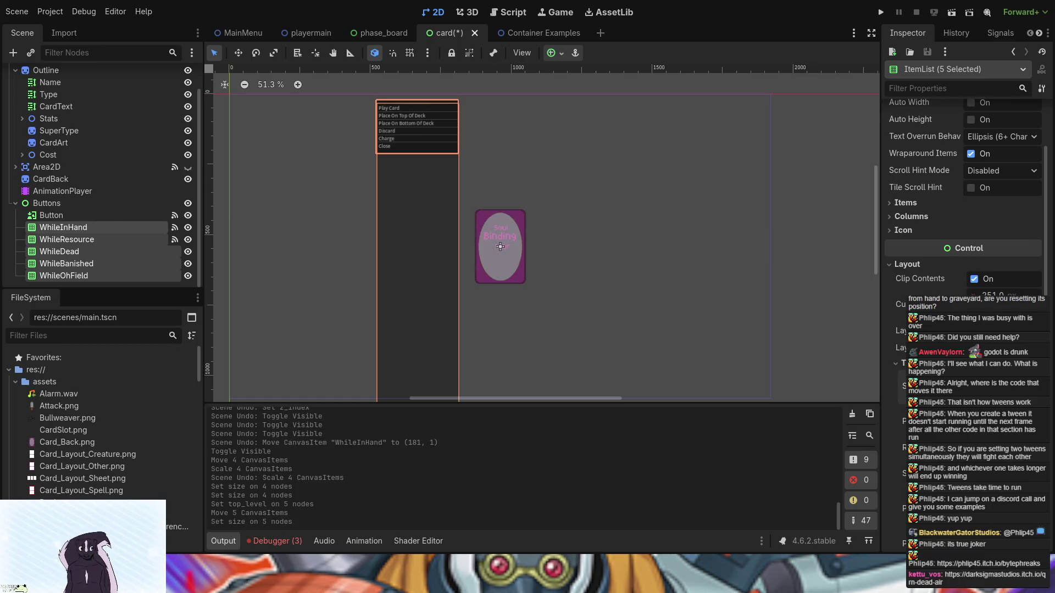
key("Return")
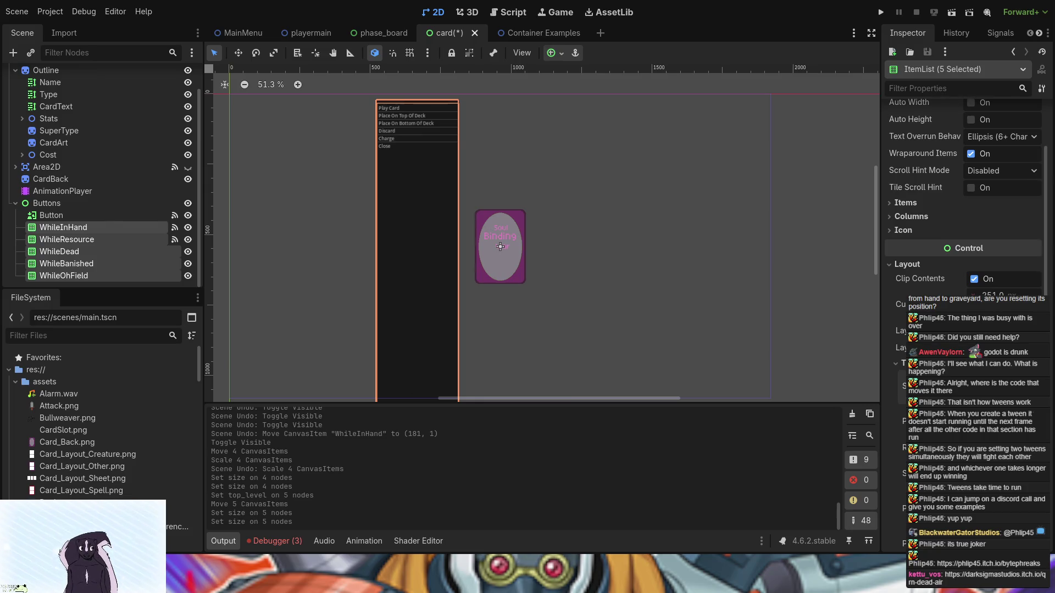
key("Return")
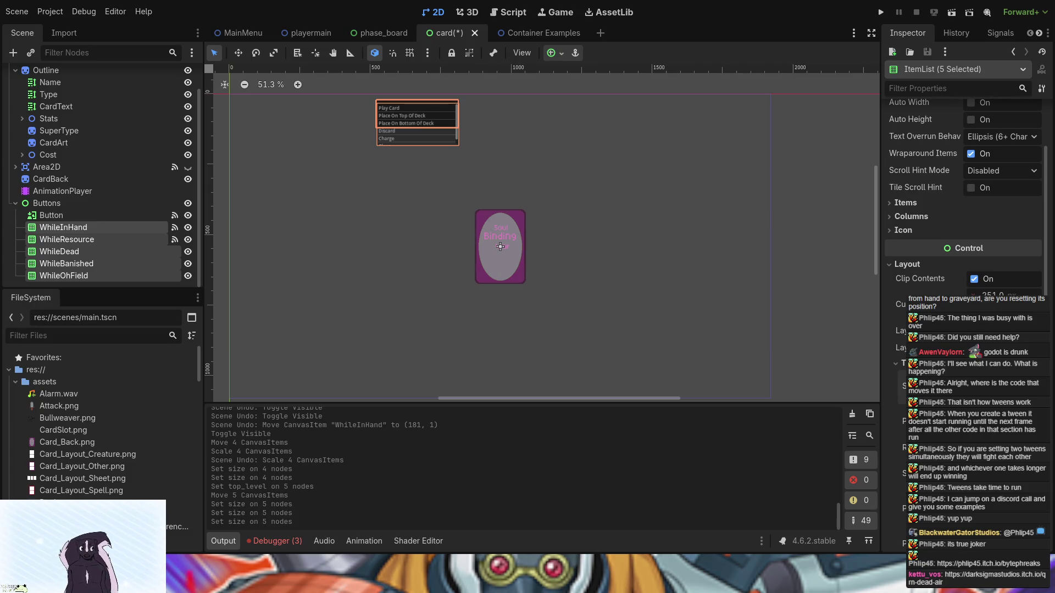
key("Return")
left_click(569, 148)
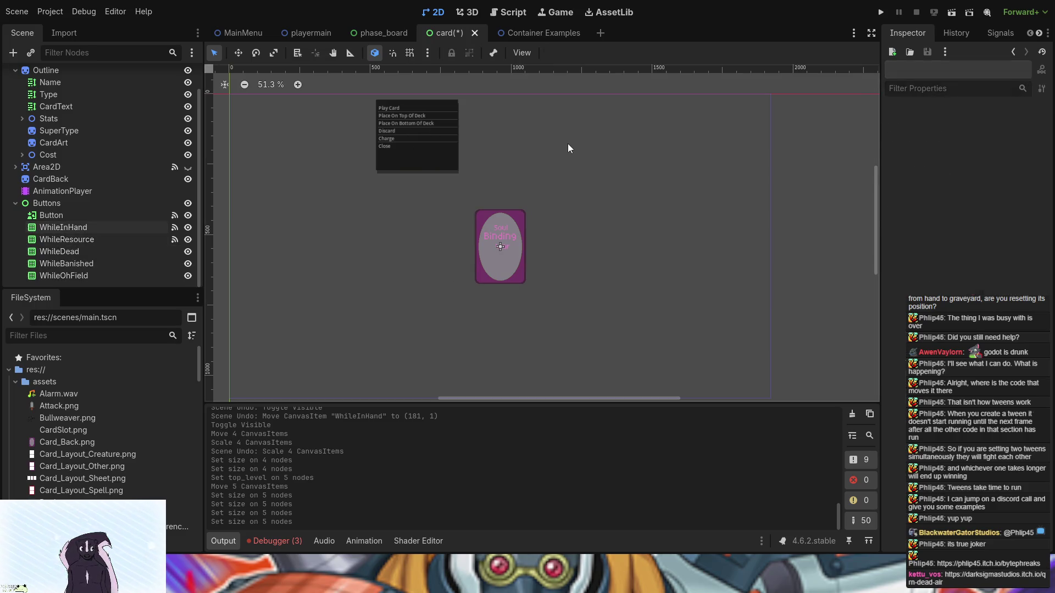
In Move mode, drag all five action lists together against the card's right edge.
left_click(430, 130)
mouse_move(424, 136)
left_mouse_down()
mouse_move(428, 155)
mouse_move(467, 156)
left_mouse_up()
key("ctrl+z")
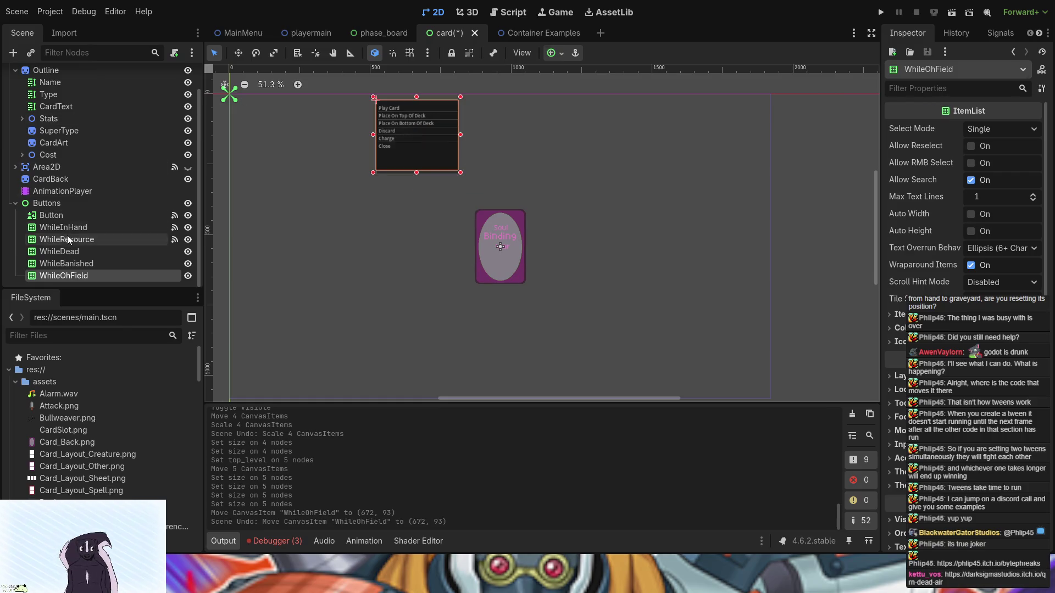
left_click(72, 226)
key("w")
left_click_drag(376, 108, 376, 110)
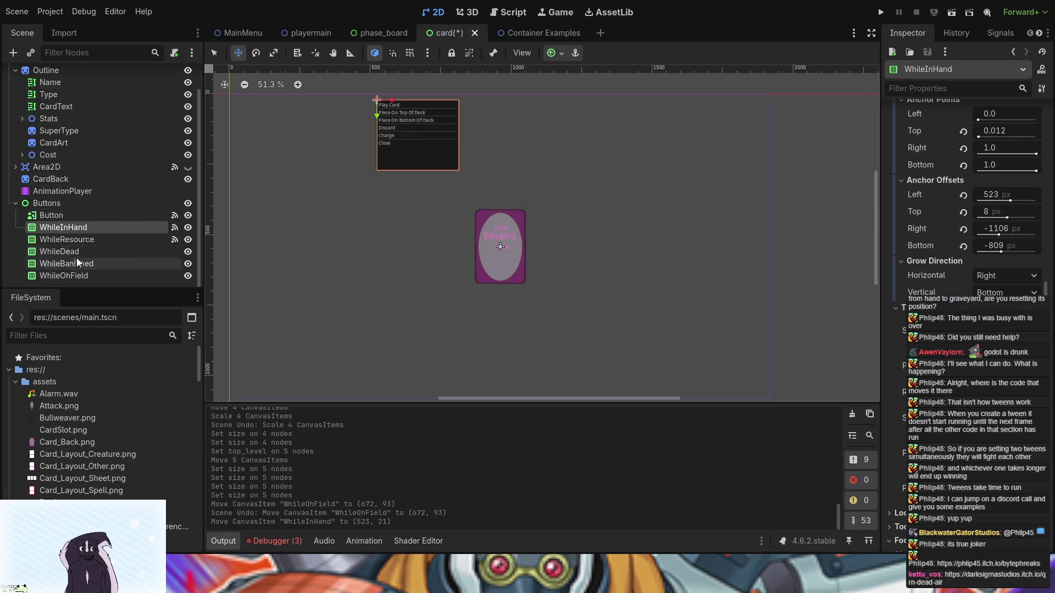
left_click(77, 280, "shift")
mouse_move(401, 125)
left_mouse_down()
mouse_move(479, 226)
mouse_move(552, 237)
left_mouse_up()
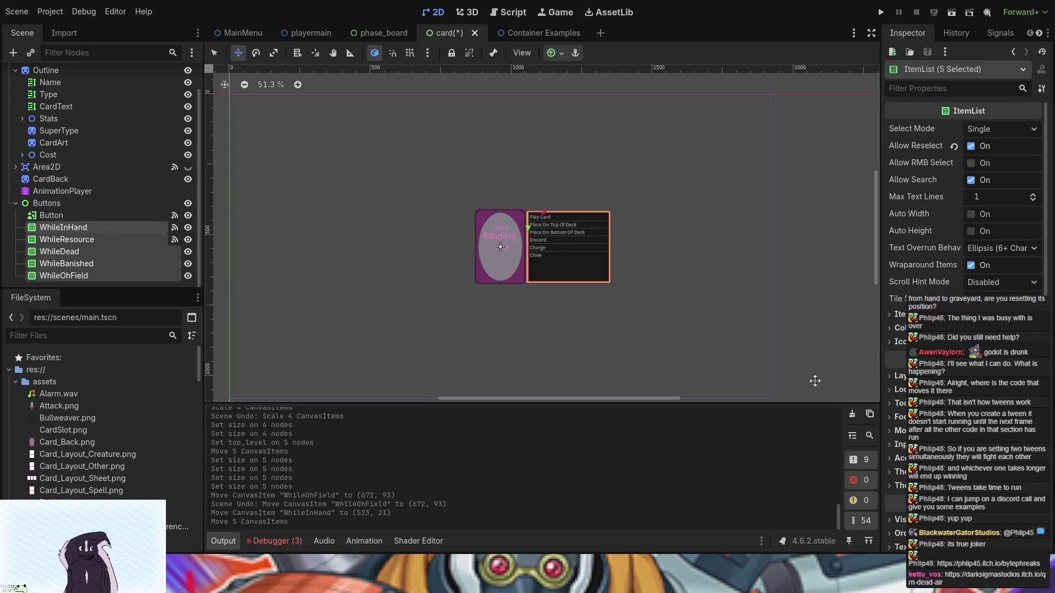
Nudge WhileInHand 3 px left to offsets 1056 / -573, then save and run the project.
left_click(74, 238)
left_click(68, 274)
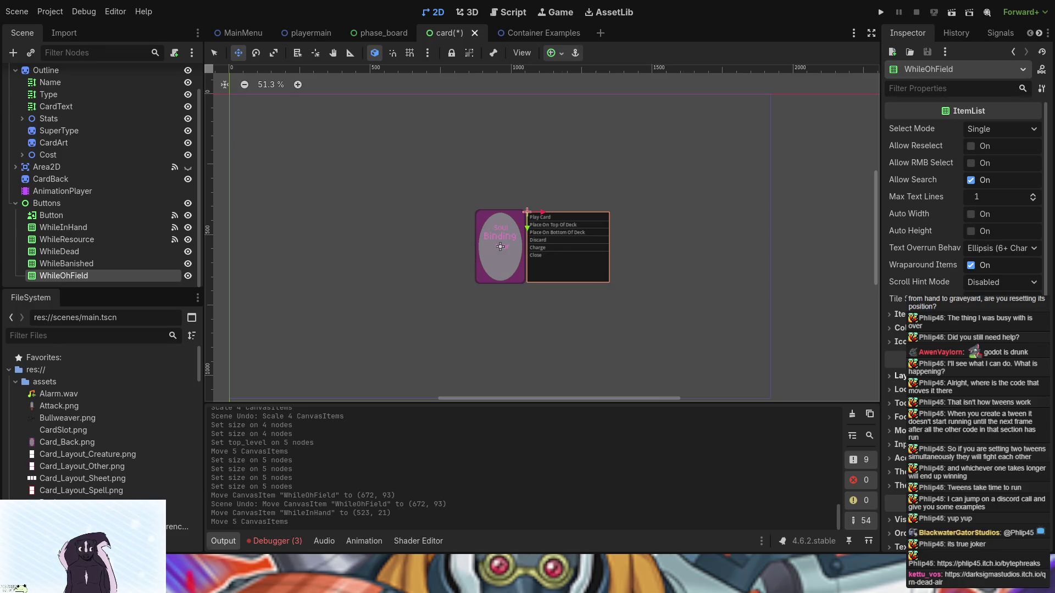
scroll(966, 220, "down", 5)
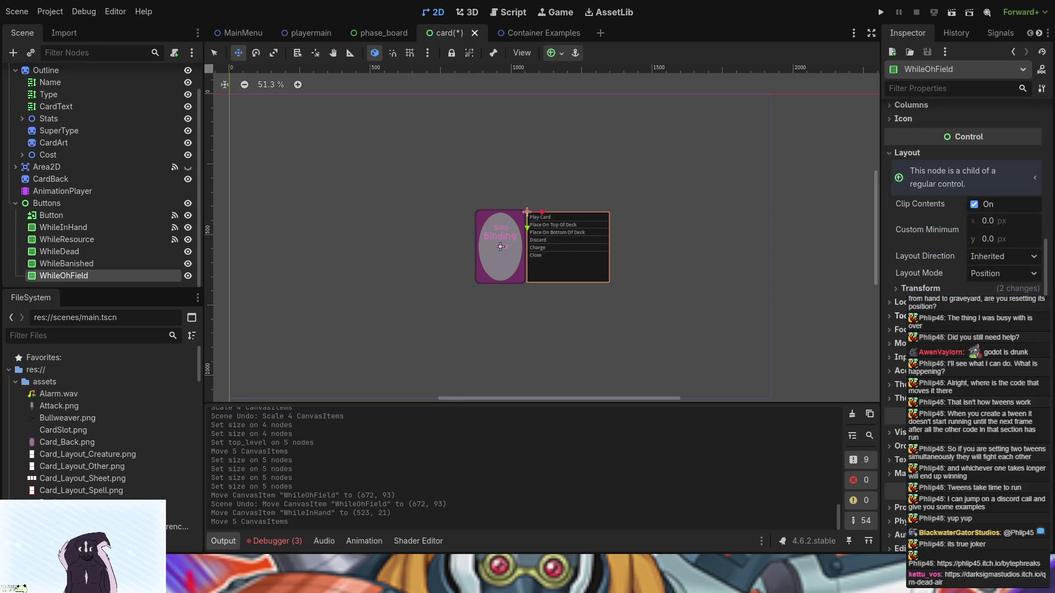
left_click(907, 286)
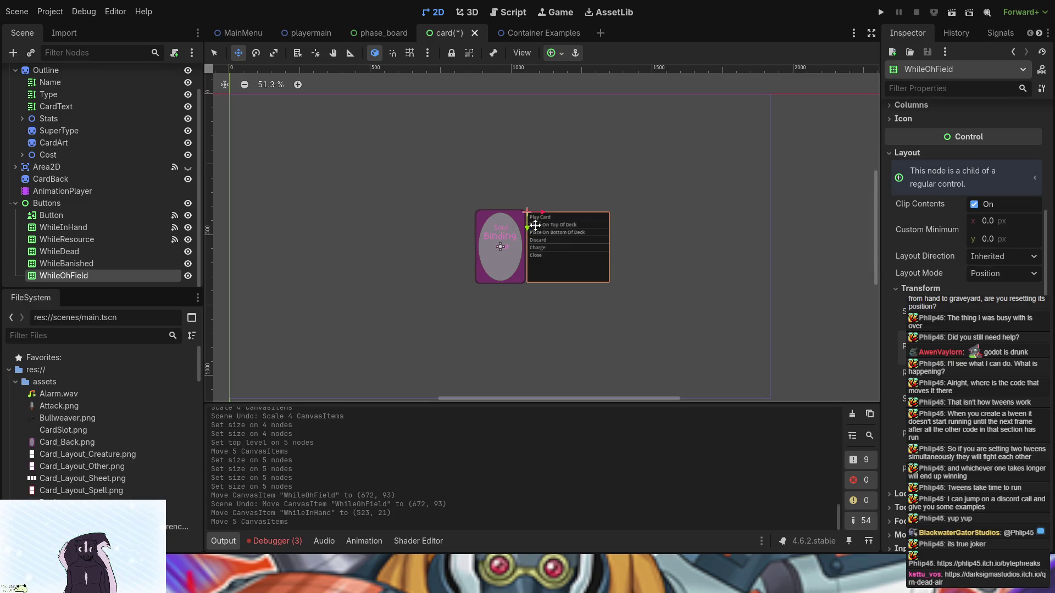
left_click(87, 225)
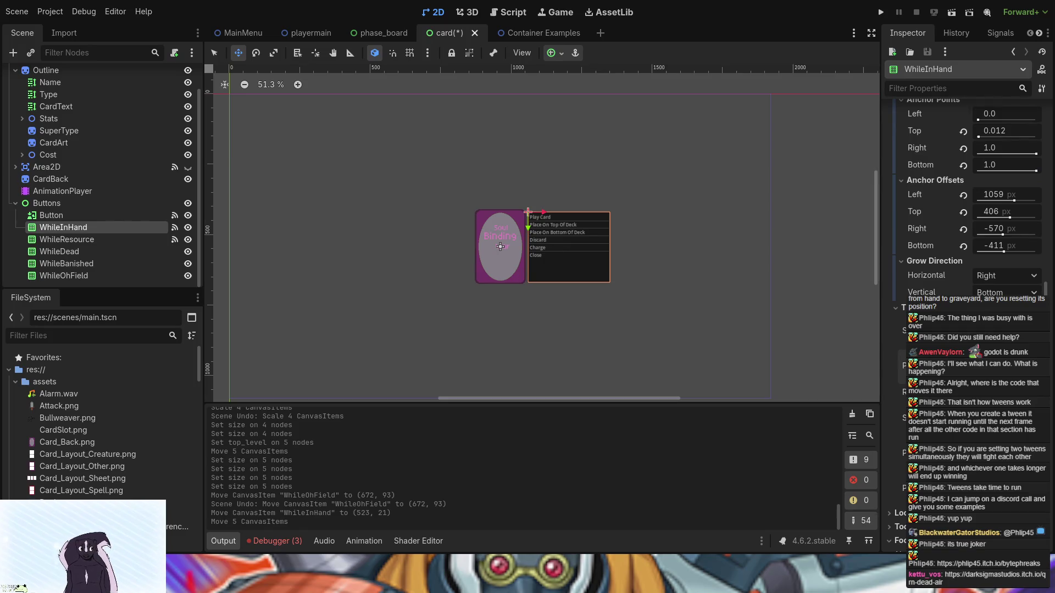
key("Left")
key("Left")
key("Left")
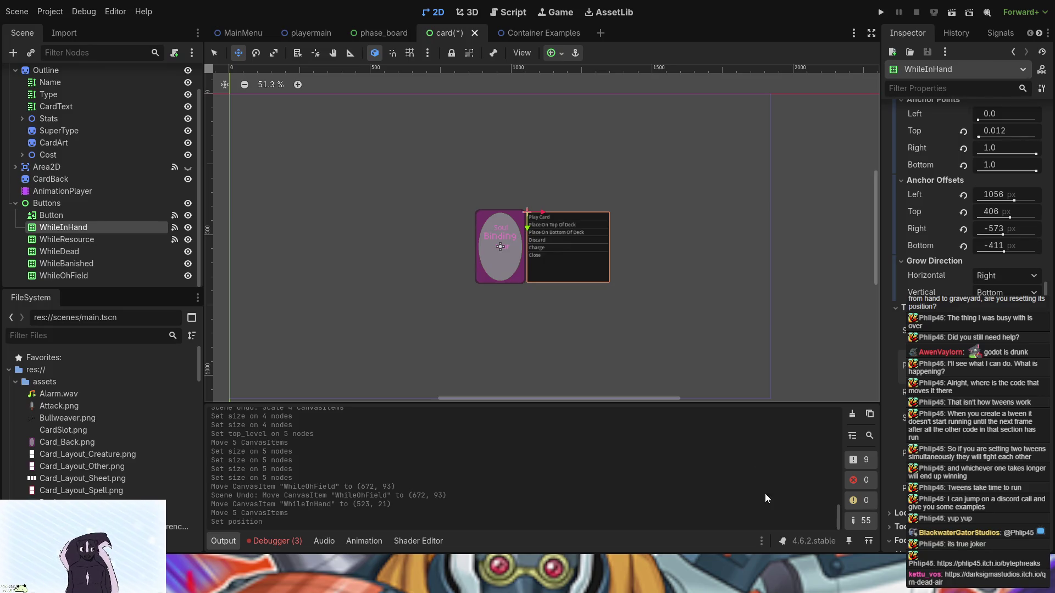
key("F5")
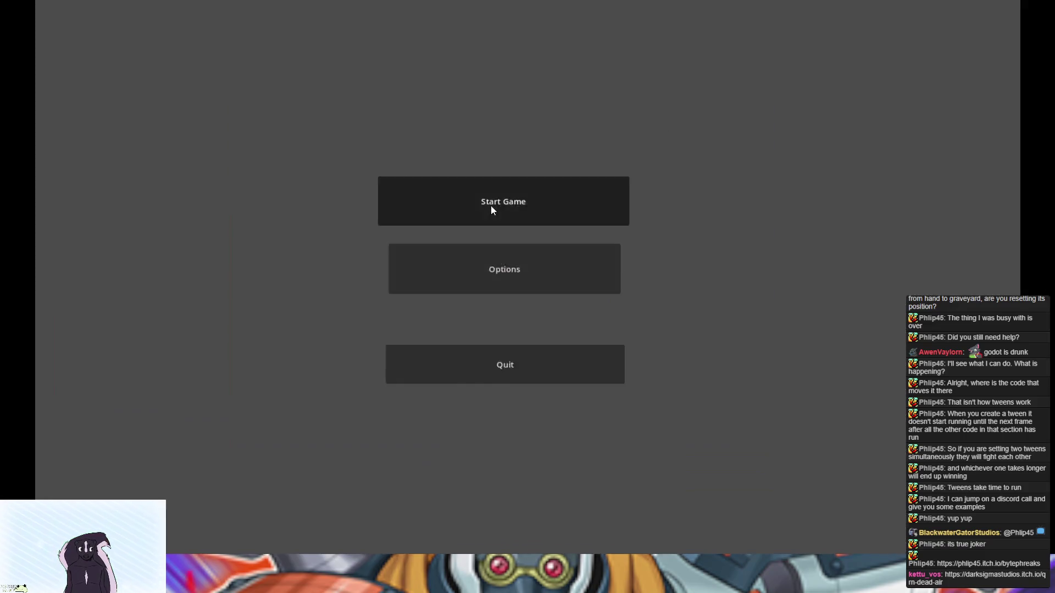
Open Card Game Tests via Start Game, check the card's action menu, then stop the game.
left_click(490, 206)
left_click(466, 272)
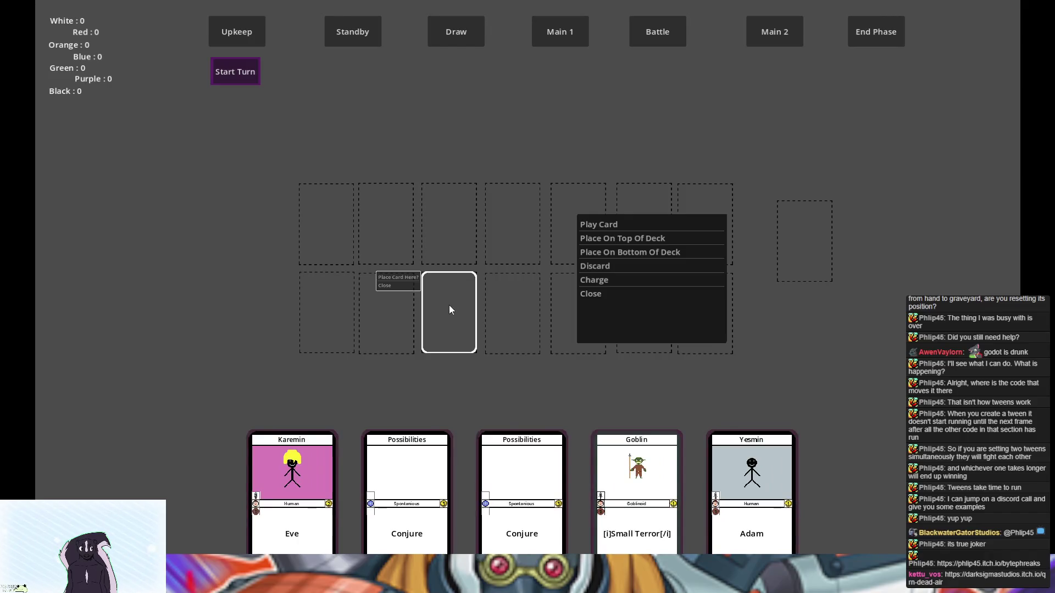
key("F8")
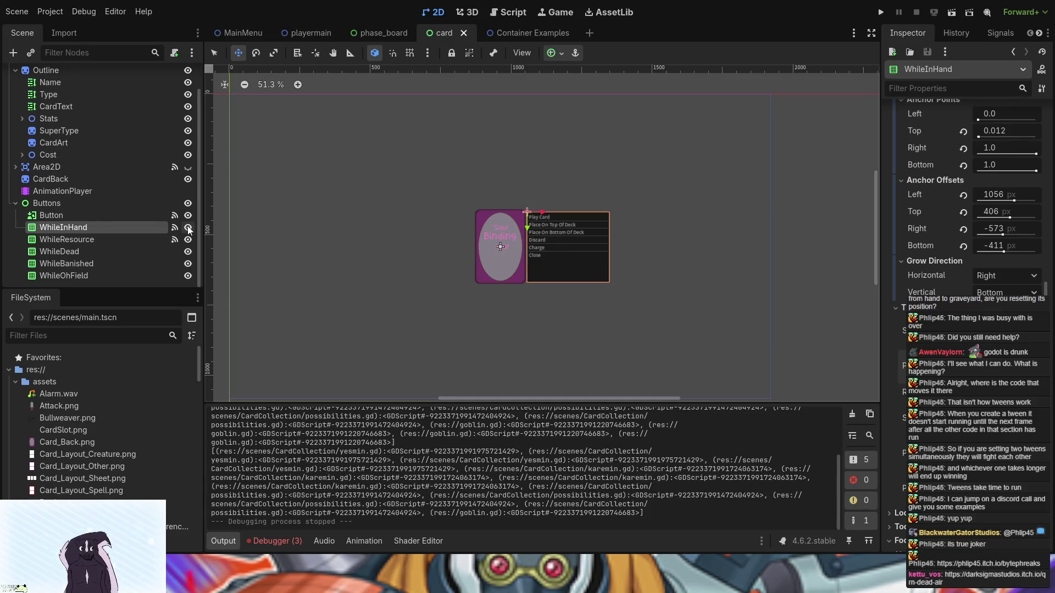
Hide WhileInHand, WhileResource, WhileDead, WhileBanished and WhileOhField in the Scene dock.
left_click(188, 228)
left_click(188, 240)
left_click(188, 252)
left_click(188, 264)
left_click(188, 276)
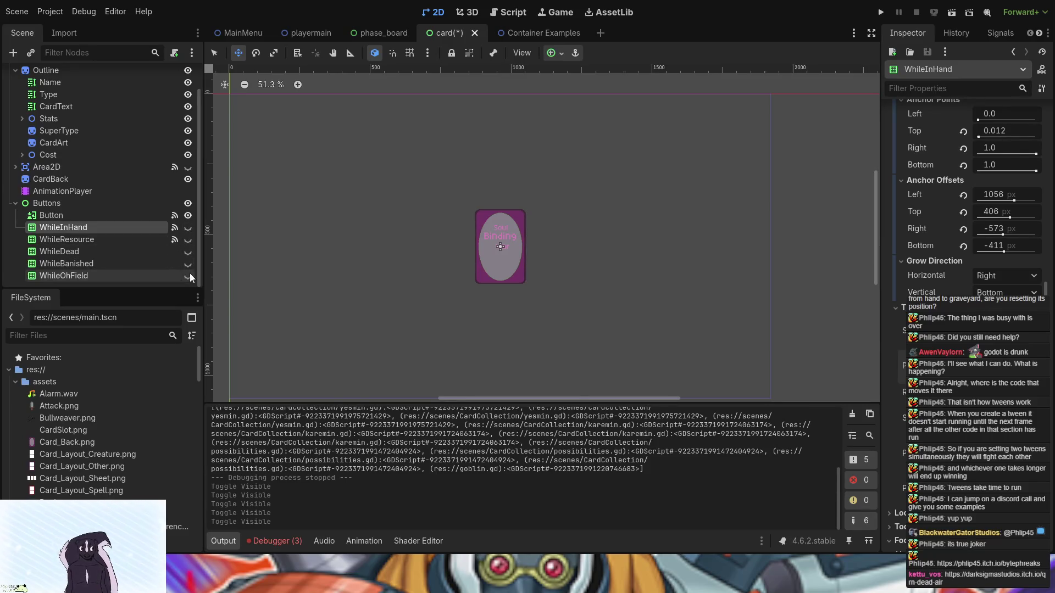
Run Card Game Tests, play Eve onto the first board slot, then stop the game.
left_click(883, 9)
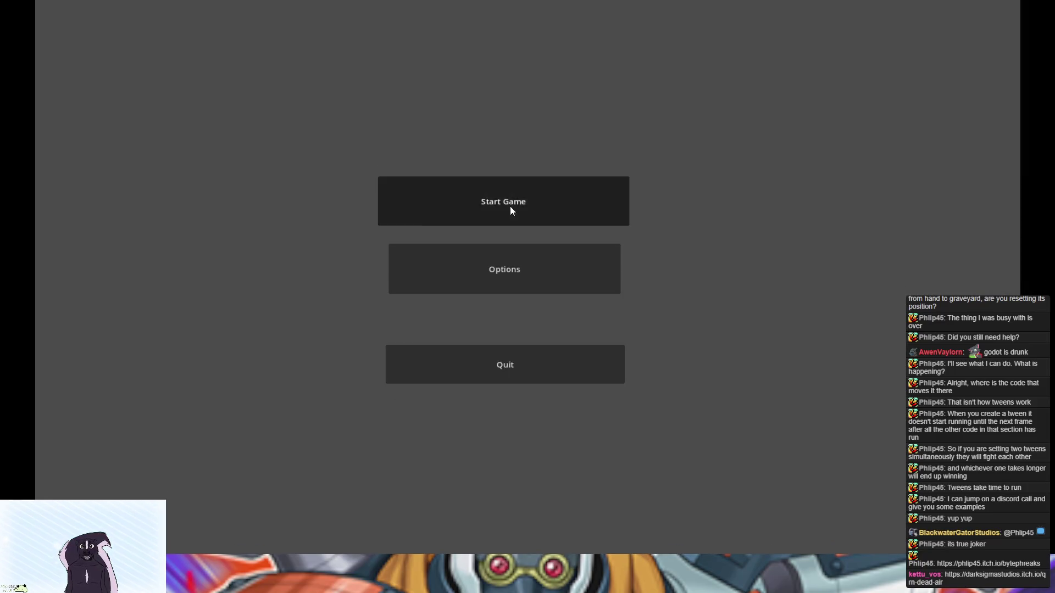
left_click(510, 206)
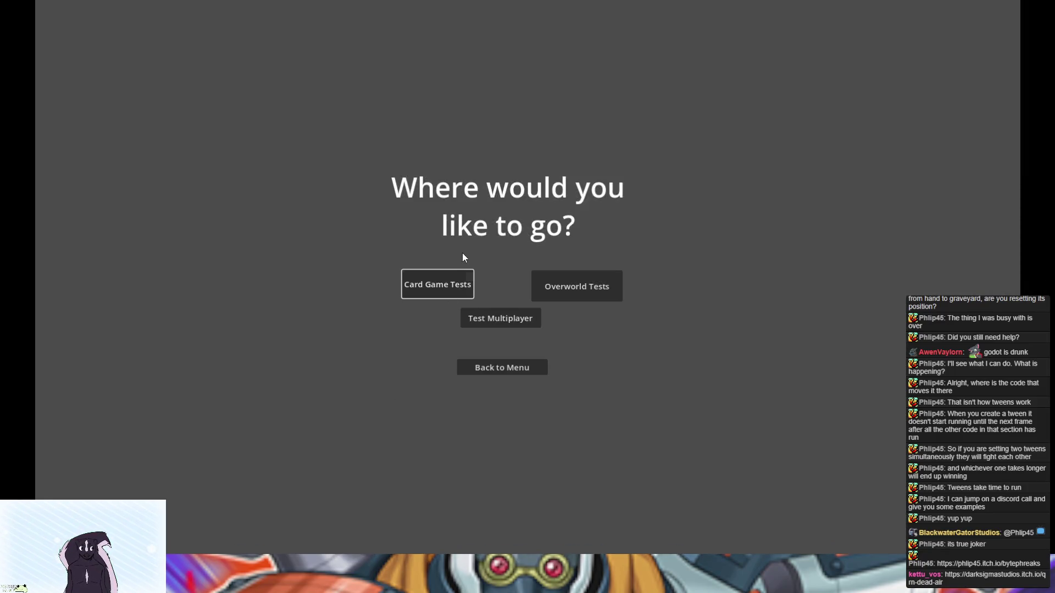
left_click(434, 291)
left_click(291, 478)
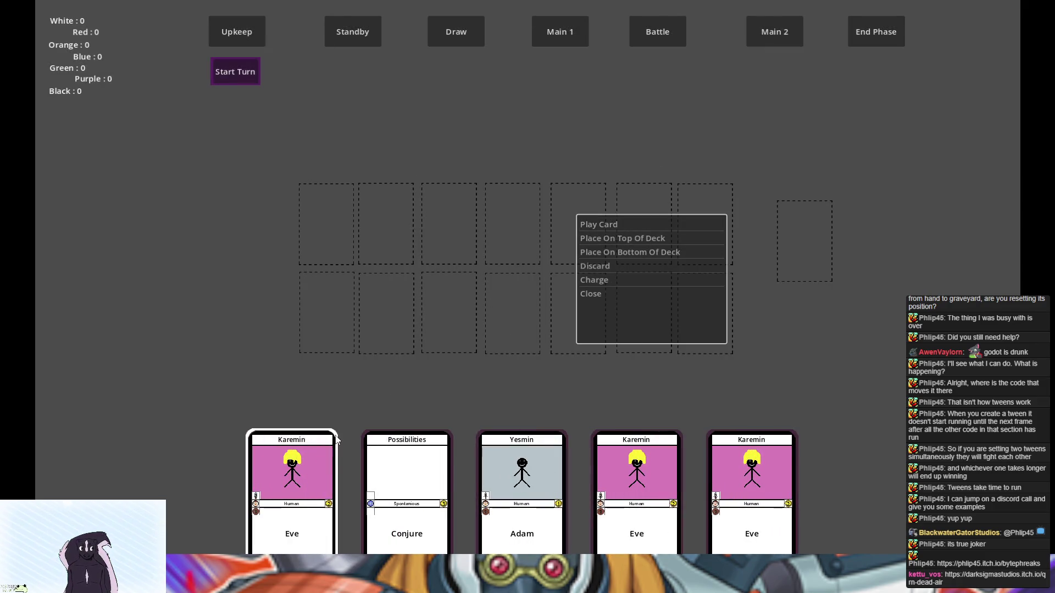
left_click(635, 221)
left_click(294, 192)
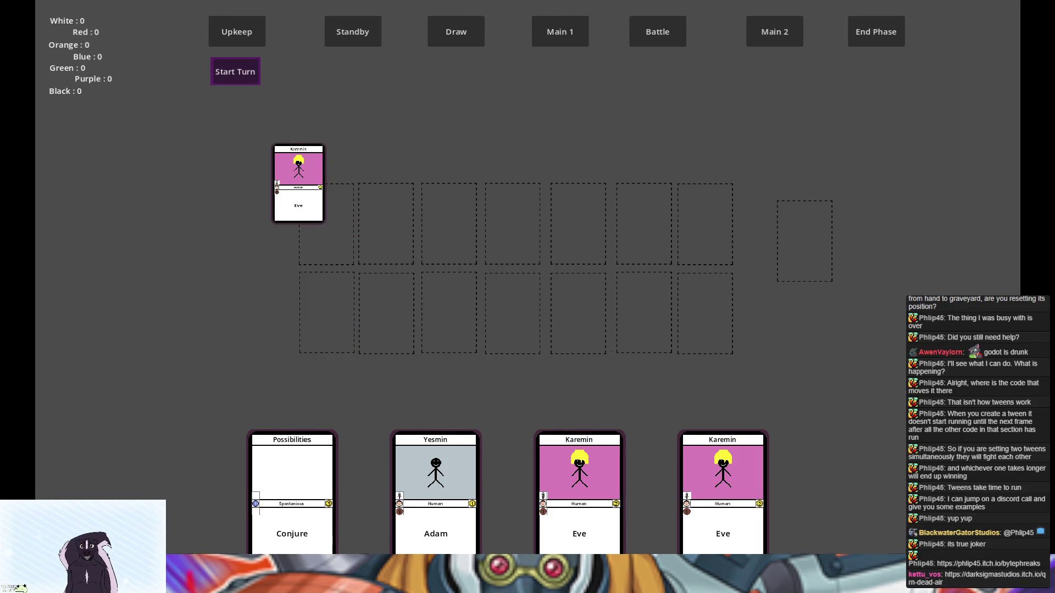
key("F8")
left_click(641, 244)
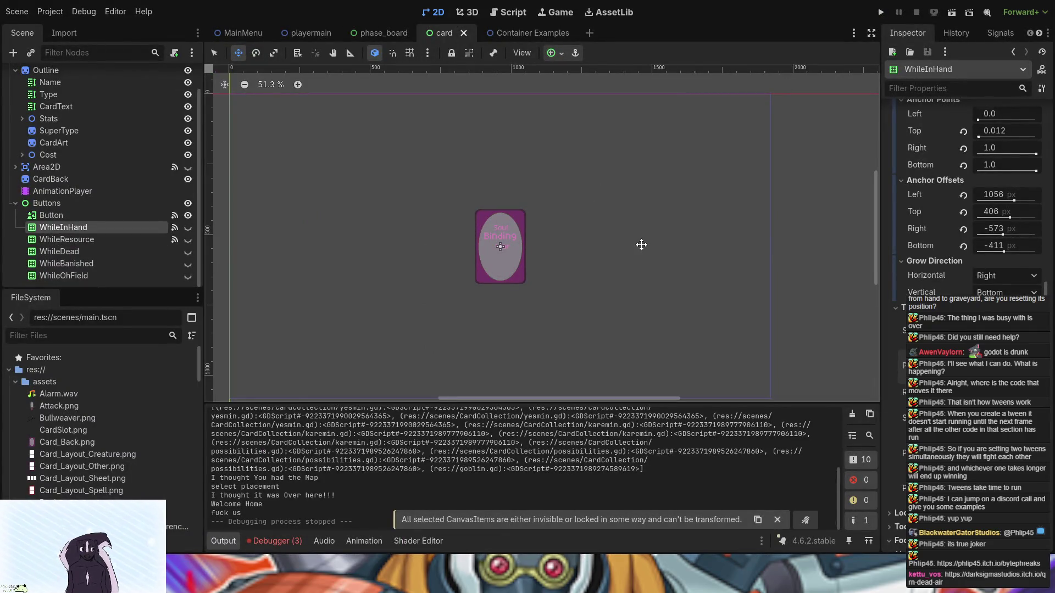
Revert WhileInHand's offsets to -290, 1, -39, 151, rerun, and play a Goblin into the first field slot.
key("ctrl+z")
key("ctrl+z")
key("ctrl+z")
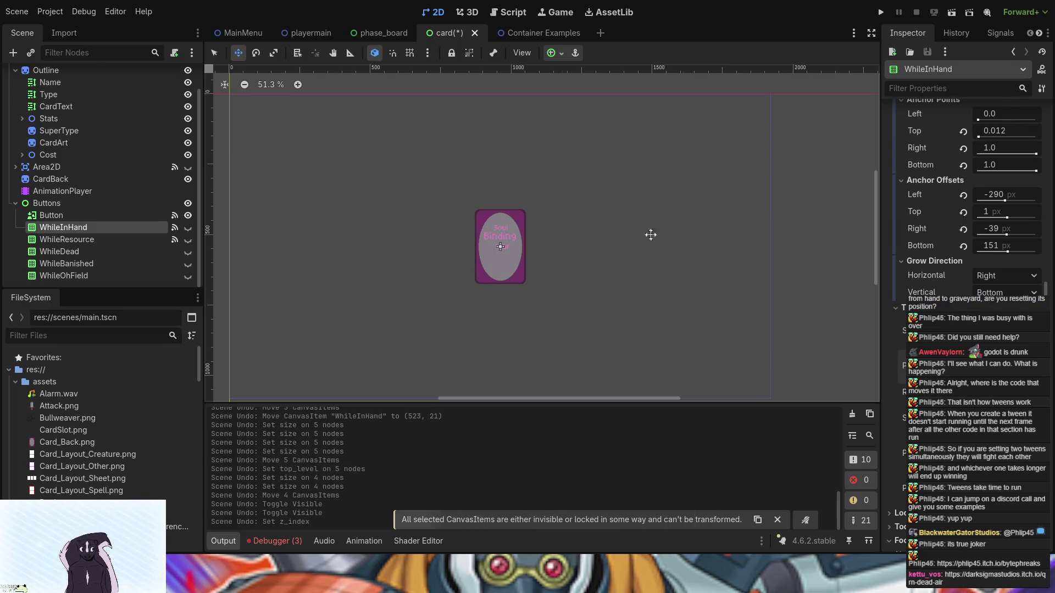
left_click(881, 12)
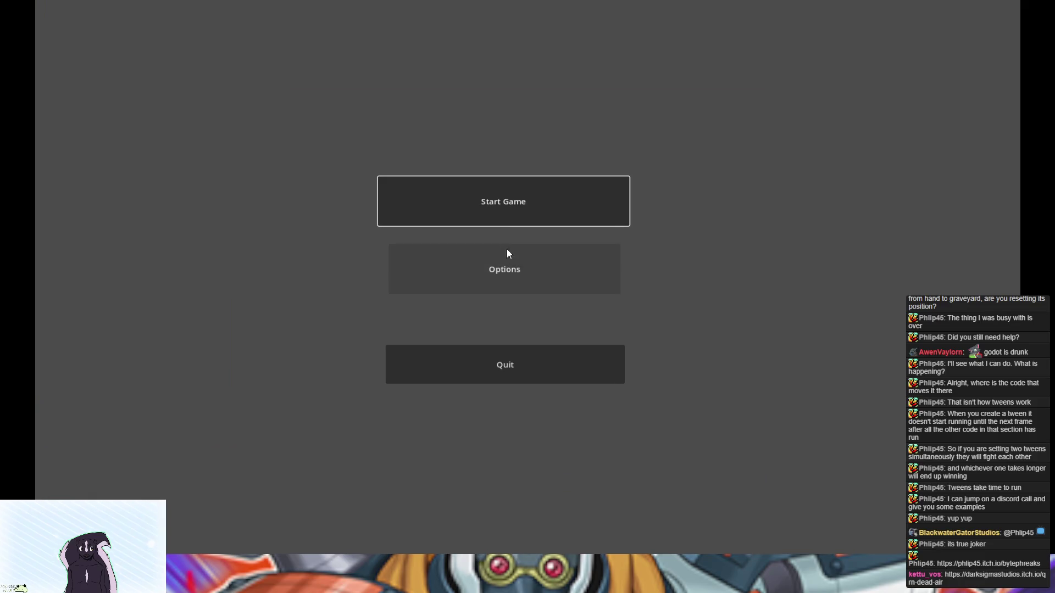
key("Return")
left_click(435, 264)
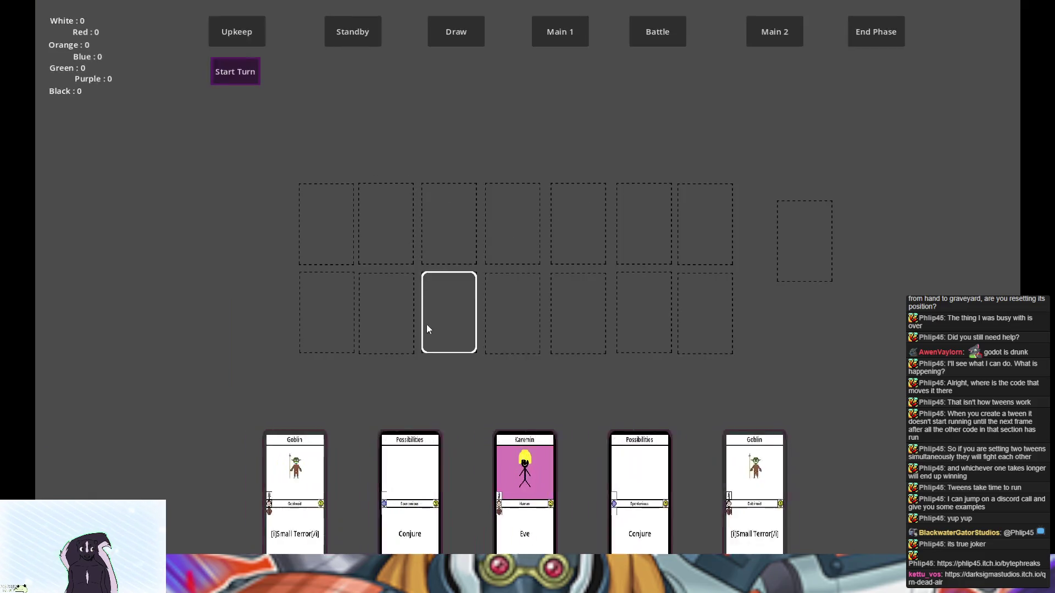
left_click(315, 481)
left_click(162, 436)
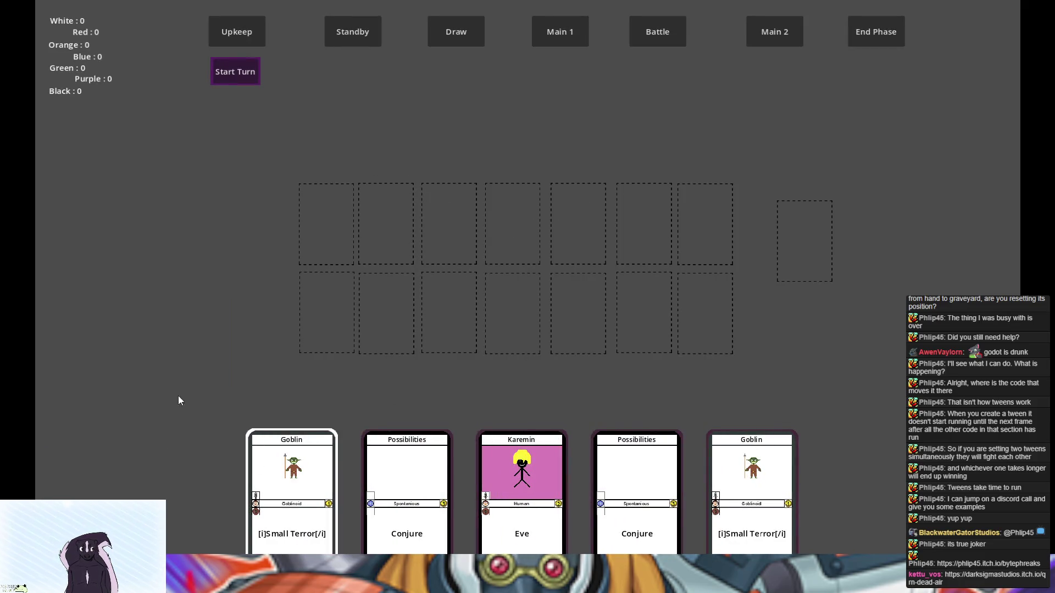
left_click(310, 236)
left_click(280, 188)
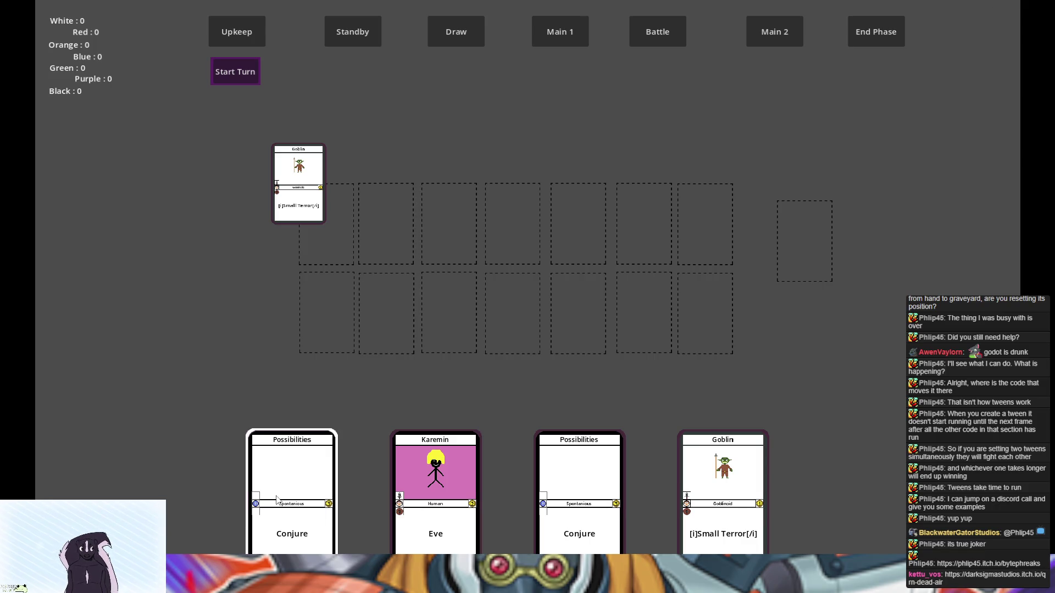
Discard the Possibilities card, view the graveyard, then stop the game.
left_click(264, 472)
left_click(151, 478)
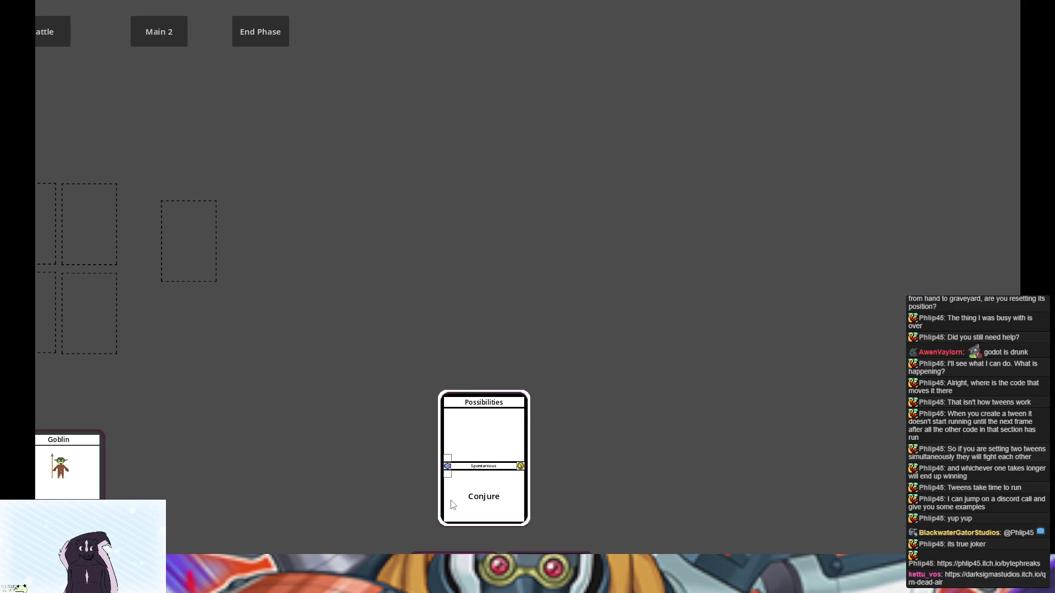
left_click(525, 444)
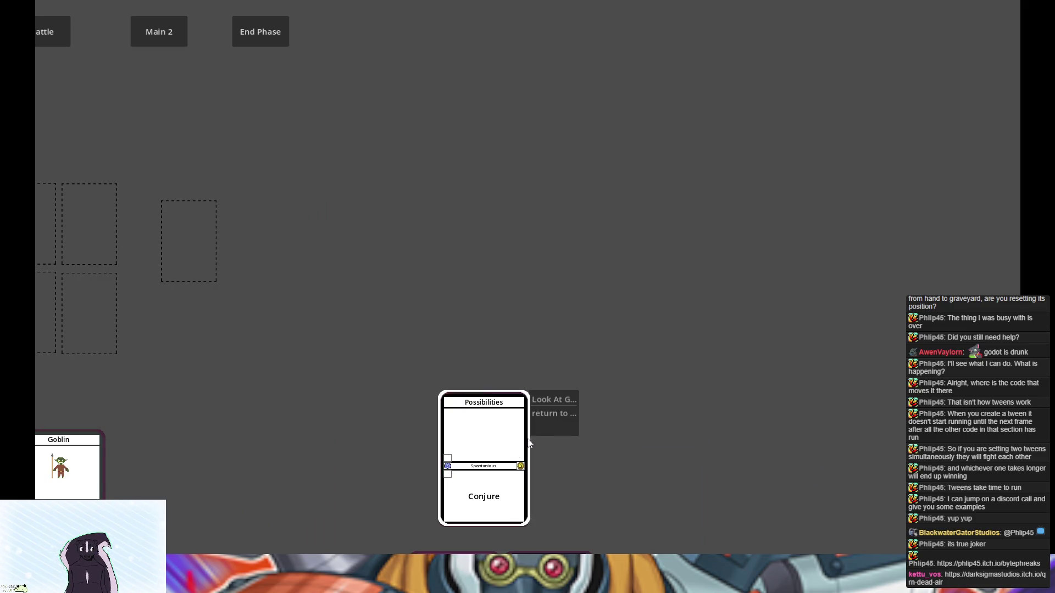
left_click(558, 400)
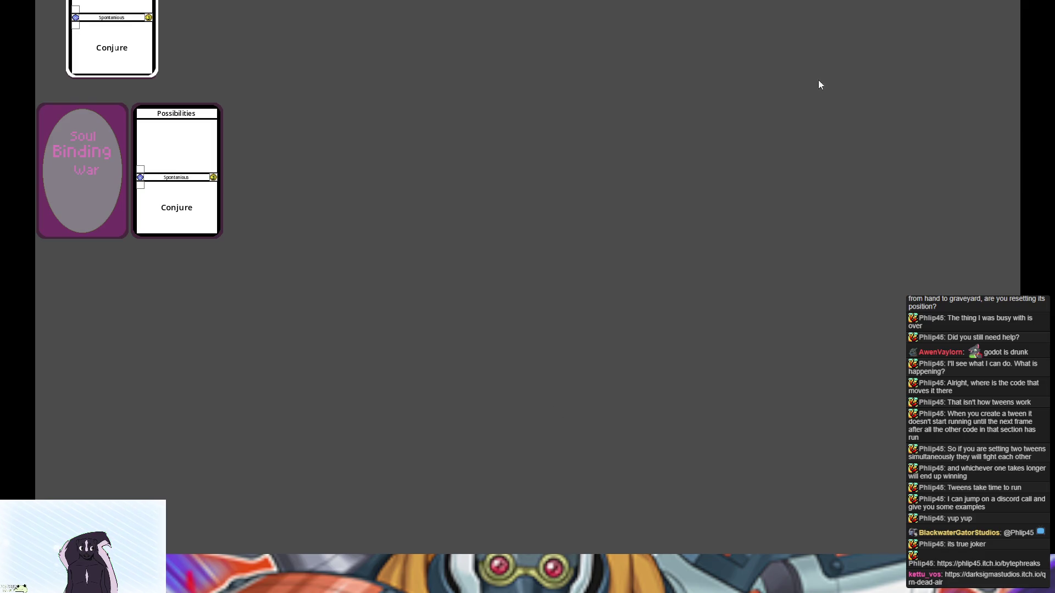
key("F8")
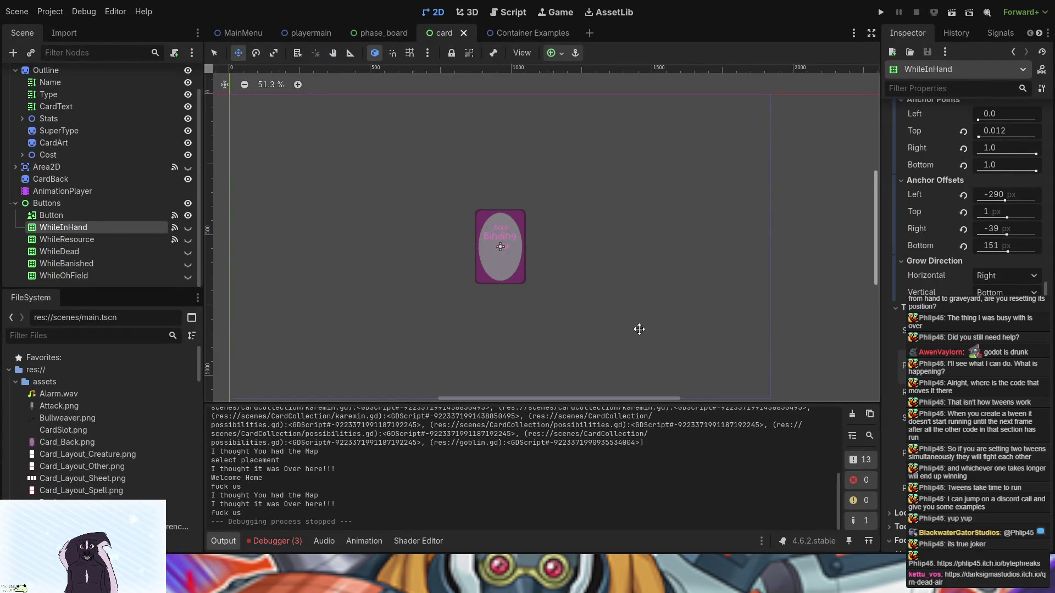